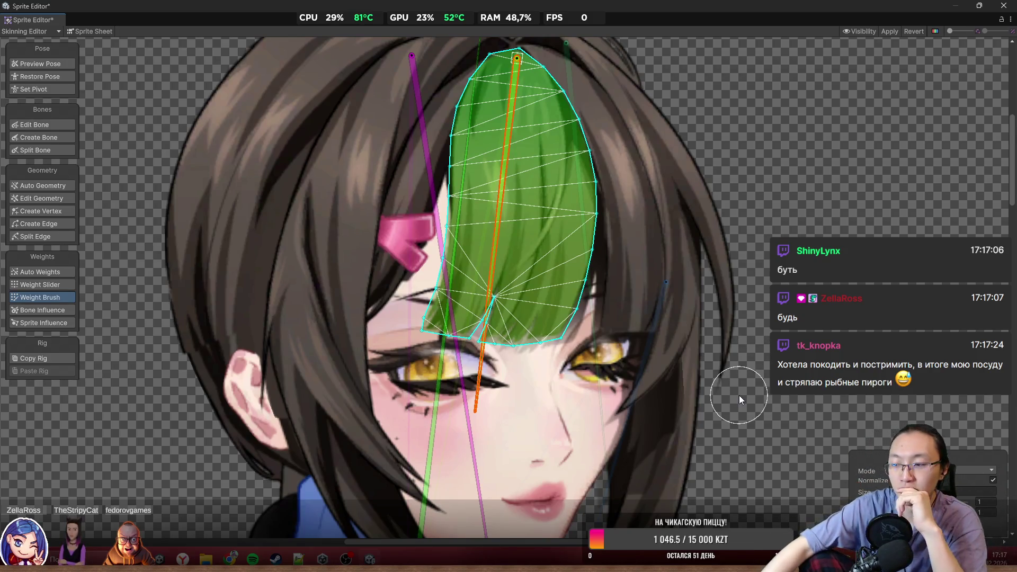
Select the front bangs hair mesh and rotate the bone to test how it bends
mouse_move(503, 195)
left_mouse_down()
mouse_move(509, 230)
mouse_move(558, 246)
mouse_move(499, 297)
mouse_move(545, 318)
left_mouse_up()
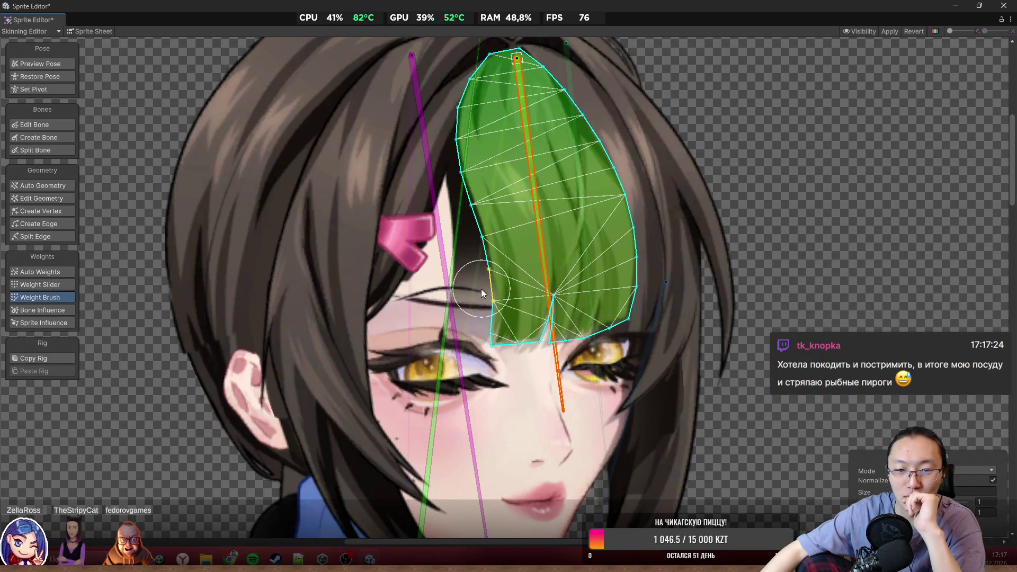
left_click(462, 286)
left_click(471, 256)
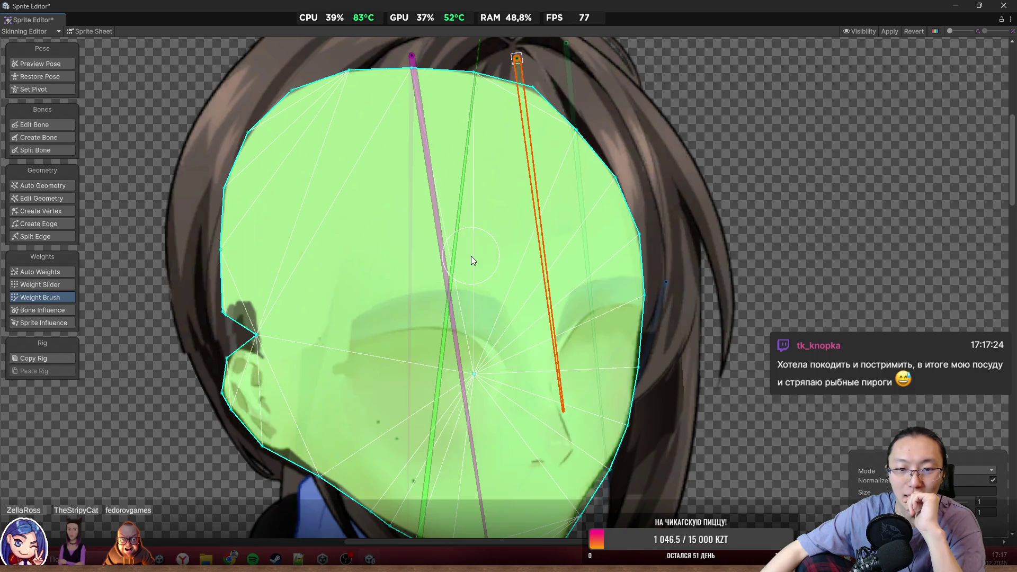
left_click(472, 256)
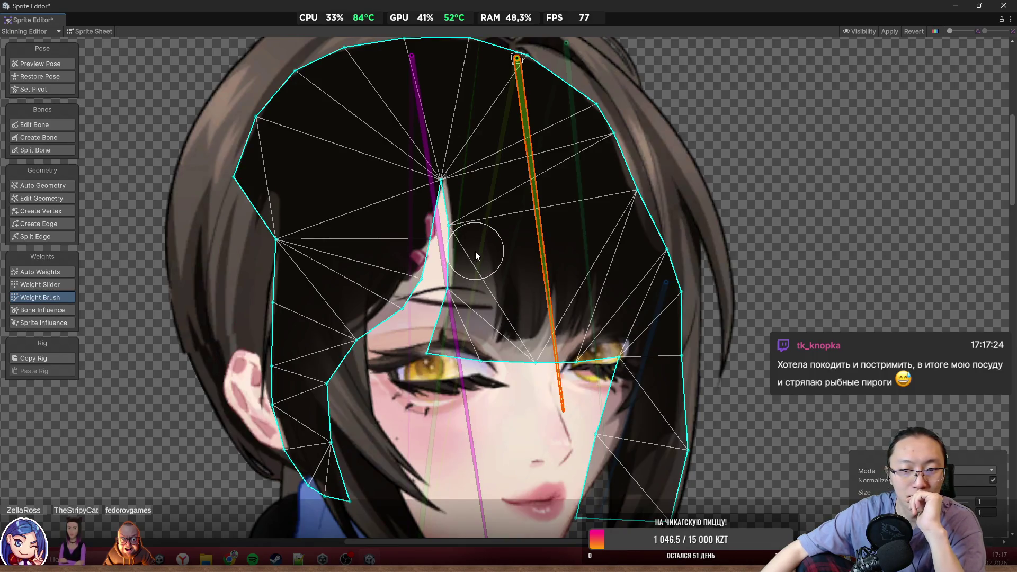
mouse_move(548, 325)
left_mouse_down()
mouse_move(517, 348)
mouse_move(511, 370)
left_mouse_up()
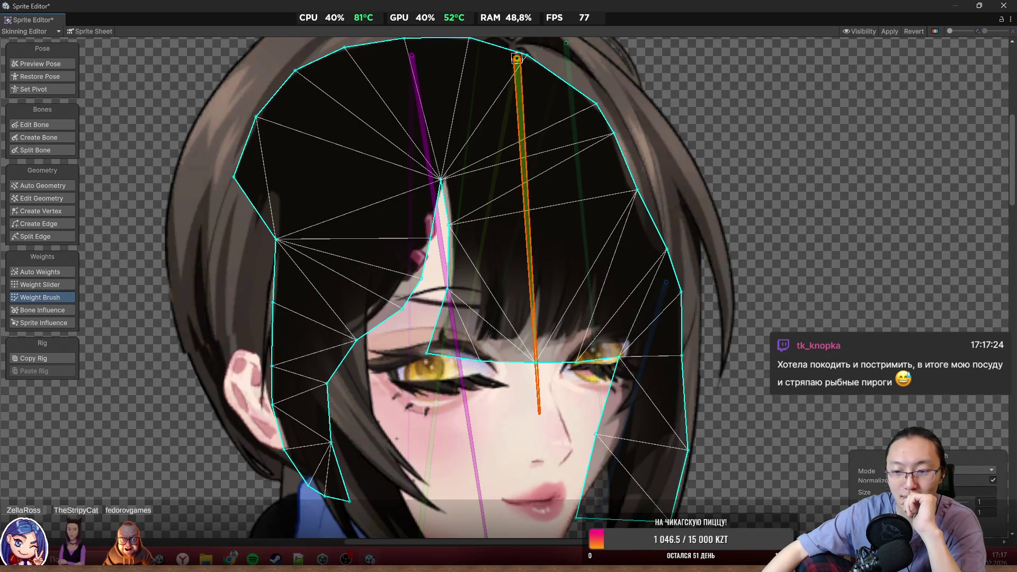
Switch the Weight Brush to Add and Subtract and paint central-bone weight over the bangs
left_click(976, 471)
left_click(962, 484)
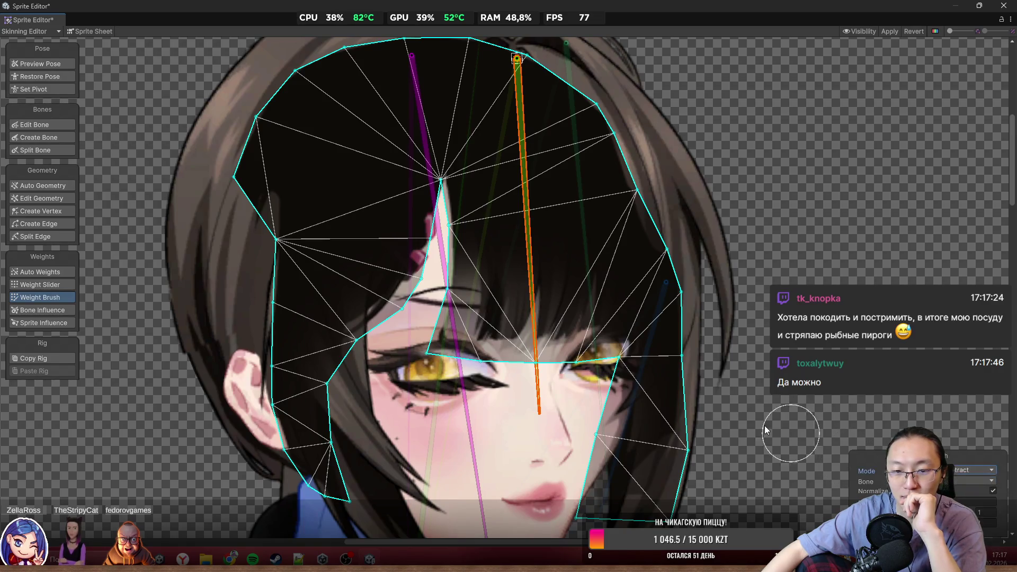
left_click(445, 379)
left_click(538, 403)
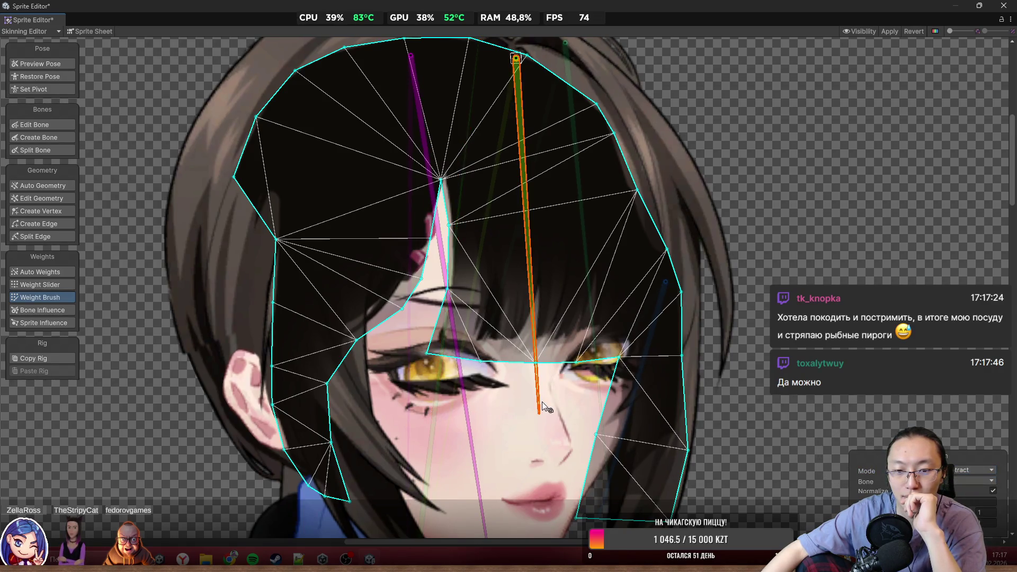
mouse_move(451, 254)
left_mouse_down()
mouse_move(480, 296)
mouse_move(551, 358)
left_mouse_up()
mouse_move(457, 260)
left_mouse_down()
mouse_move(478, 256)
mouse_move(538, 329)
mouse_move(504, 370)
mouse_move(516, 390)
mouse_move(508, 400)
left_mouse_up()
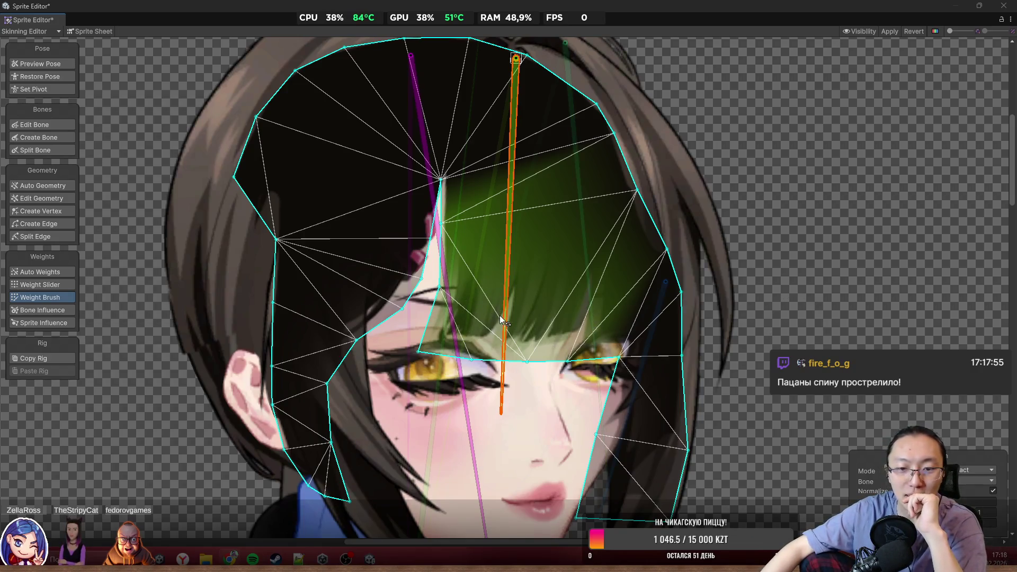
mouse_move(501, 316)
left_mouse_down()
mouse_move(515, 333)
mouse_move(480, 390)
mouse_move(525, 404)
mouse_move(506, 421)
left_mouse_up()
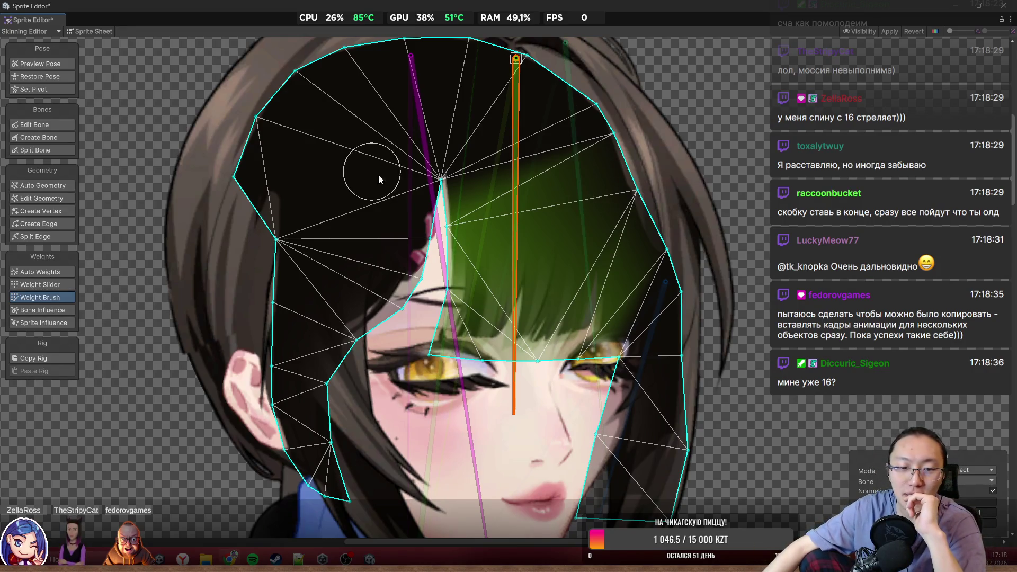
Weight the left hair strip and upper-left hair to the diagonal left bone
left_click(430, 413)
mouse_move(399, 328)
left_mouse_down()
mouse_move(335, 380)
mouse_move(332, 363)
mouse_move(328, 506)
left_mouse_up()
mouse_move(298, 472)
left_mouse_down()
mouse_move(227, 139)
mouse_move(290, 86)
mouse_move(370, 53)
mouse_move(452, 61)
left_mouse_up()
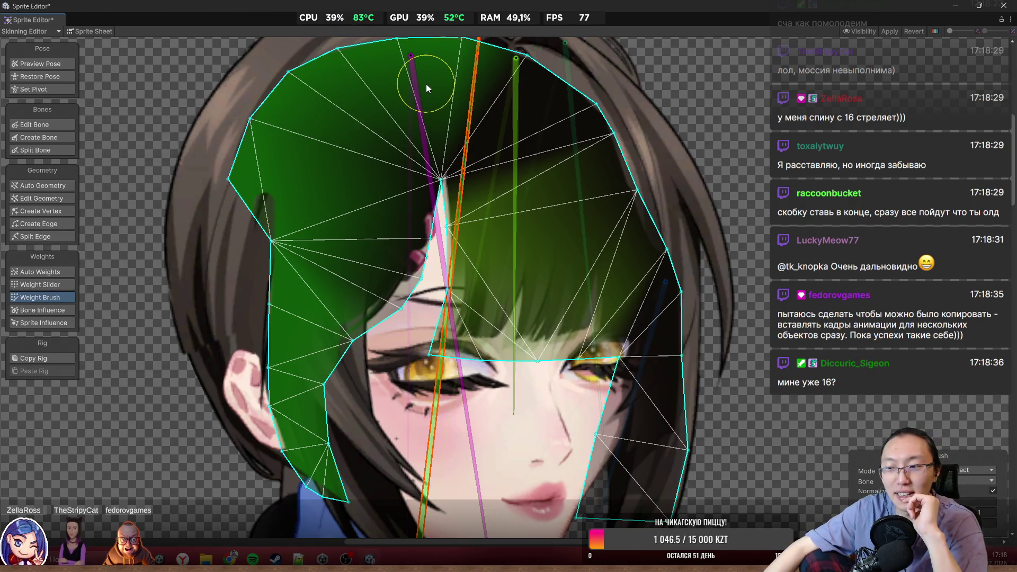
mouse_move(402, 95)
left_mouse_down()
mouse_move(417, 206)
mouse_move(412, 256)
mouse_move(396, 284)
mouse_move(393, 218)
mouse_move(363, 278)
left_mouse_up()
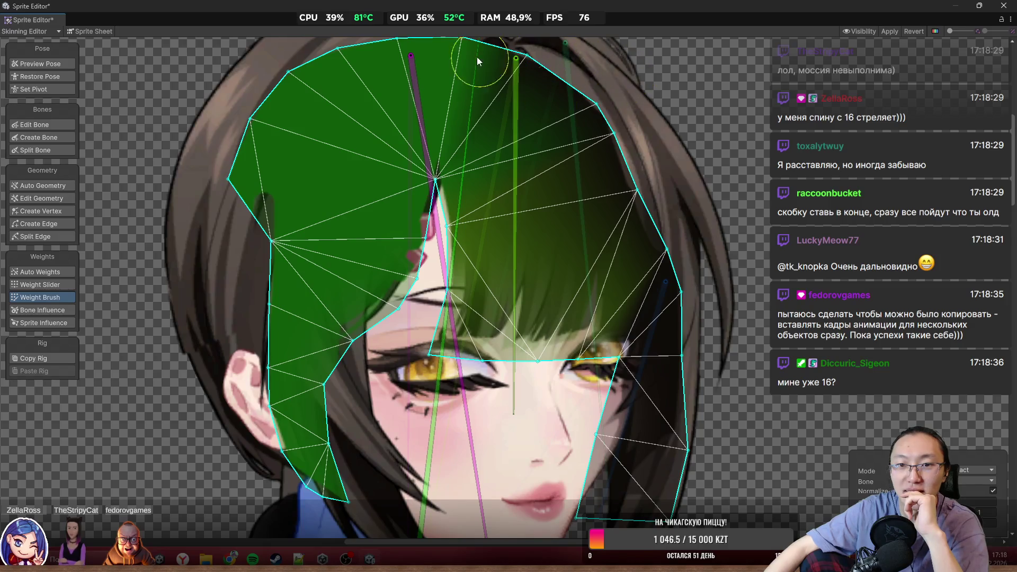
Paint the right half of the bangs to the bone near the top of the head
left_click_drag(586, 141, 587, 213)
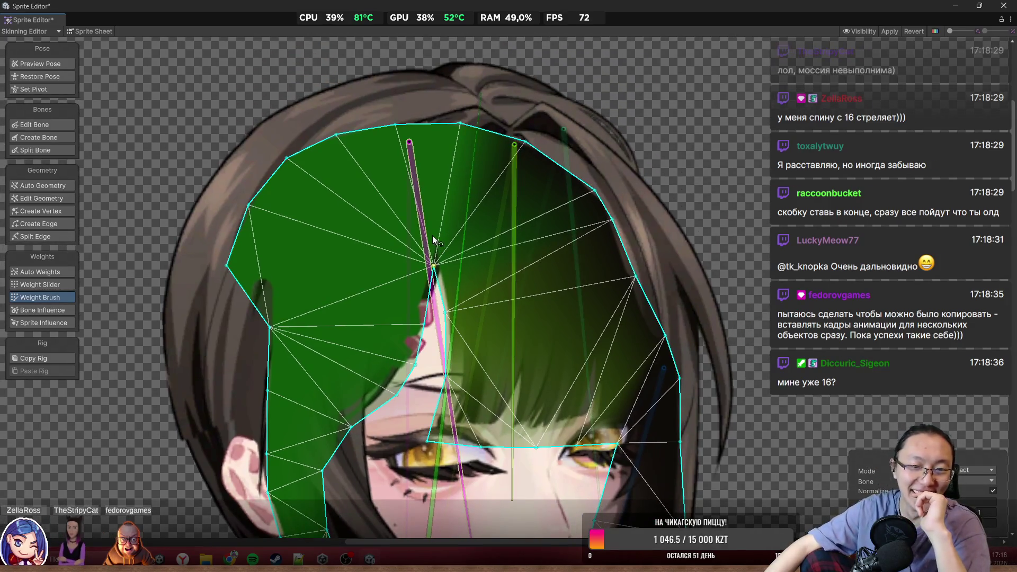
left_click(463, 284)
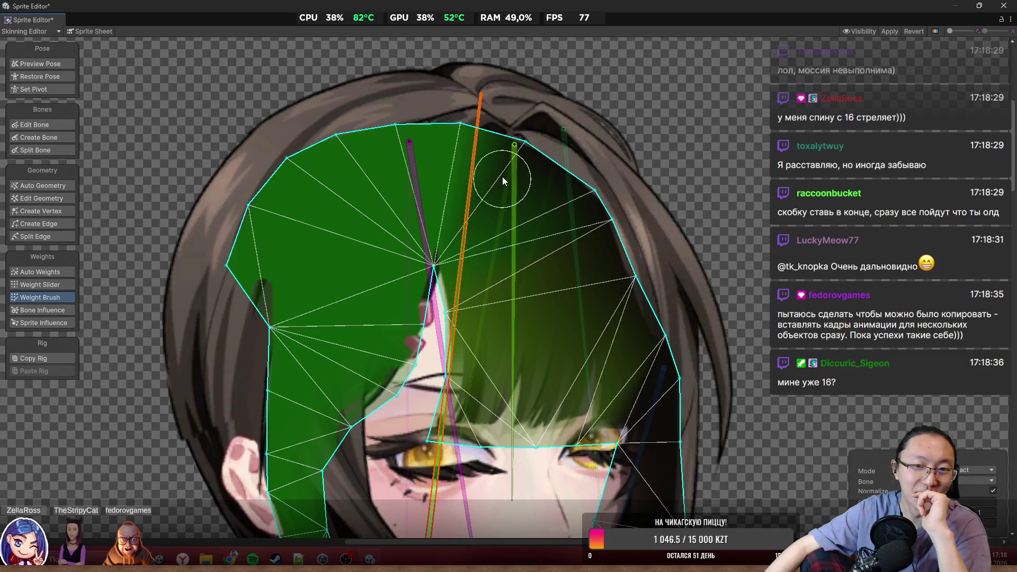
mouse_move(523, 140)
left_mouse_down()
mouse_move(612, 214)
mouse_move(586, 207)
mouse_move(609, 291)
mouse_move(674, 348)
left_mouse_up()
scroll(674, 348, "down", 5)
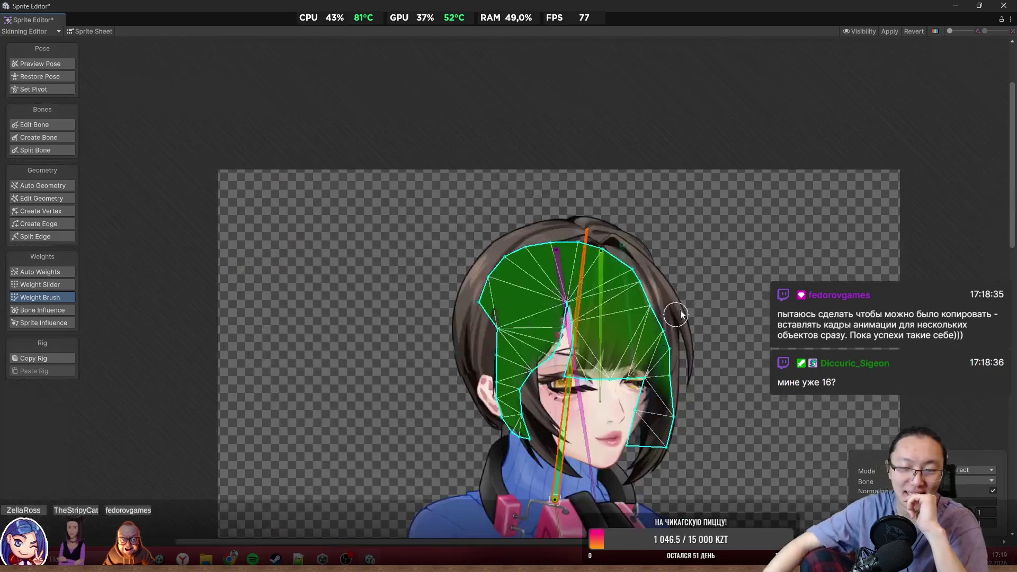
Paint bone weight over the lower-right hair strip beside the cheek
scroll(691, 424, "up", 6)
mouse_move(669, 175)
left_mouse_down()
mouse_move(647, 264)
mouse_move(615, 318)
mouse_move(667, 328)
left_mouse_up()
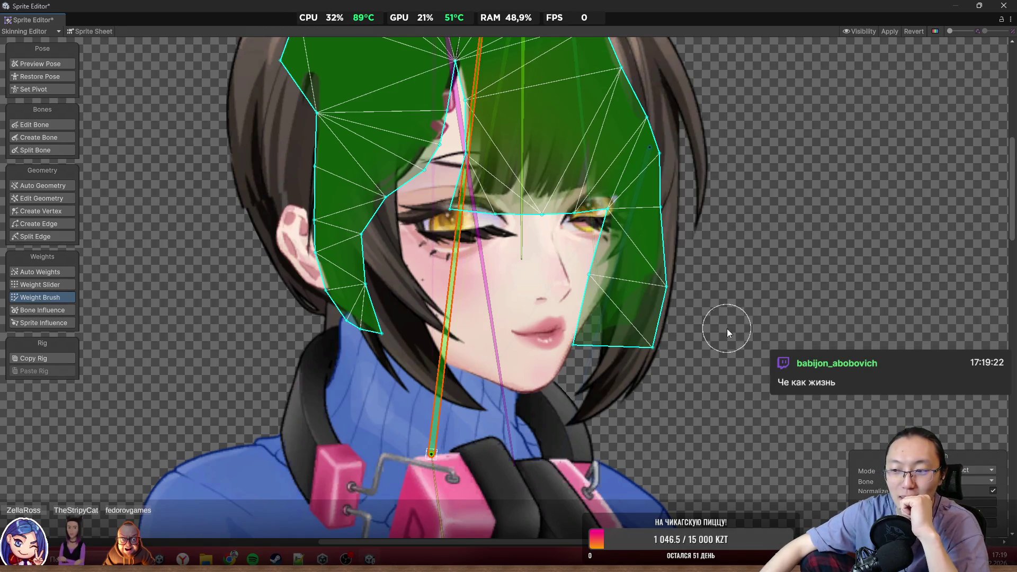
scroll(663, 355, "up", 1)
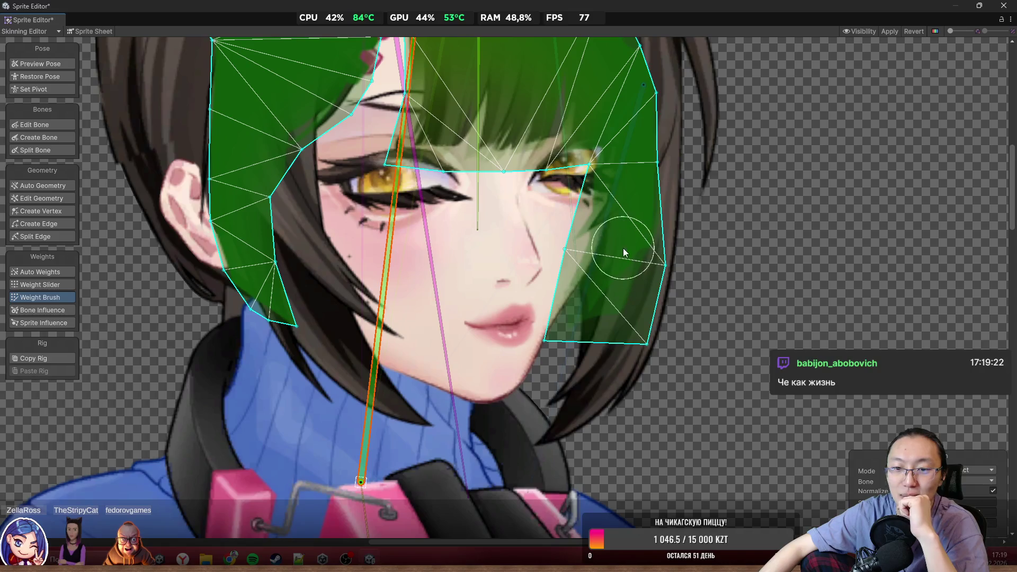
Pick the right hair-lock bone, subtract excess weight from the right hair, and swing the bone to test
left_click(594, 259)
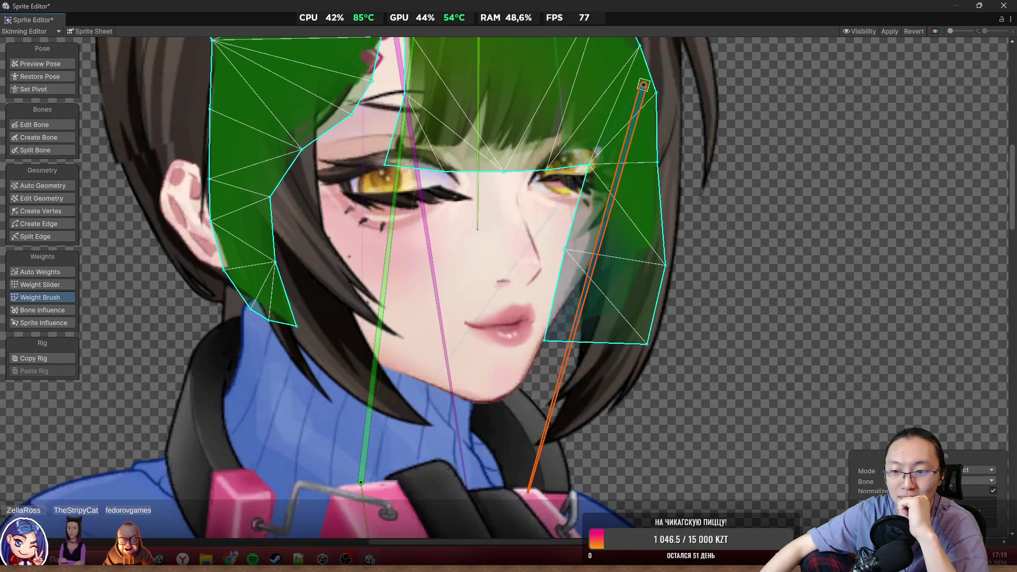
left_click(980, 470)
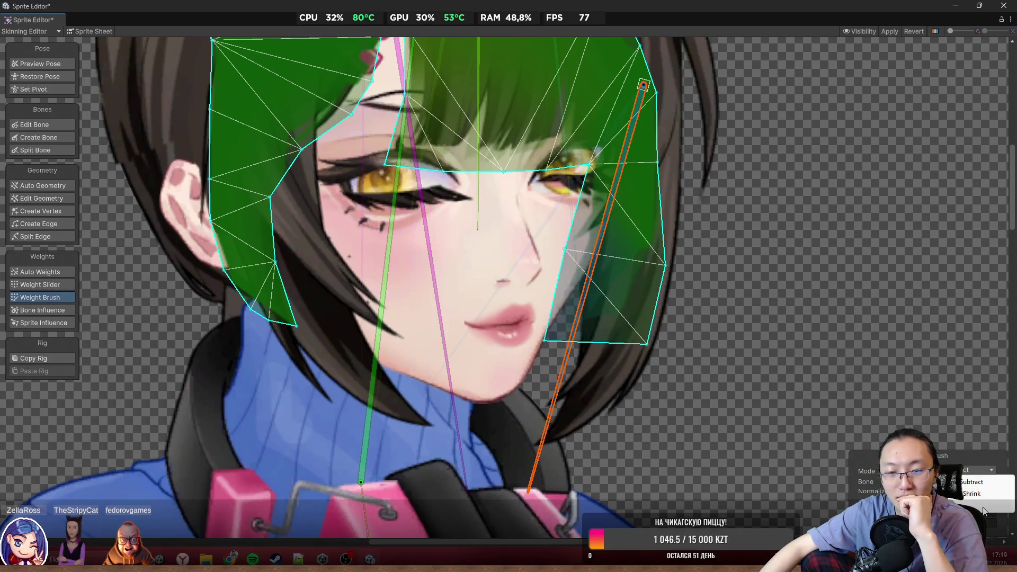
key("Escape")
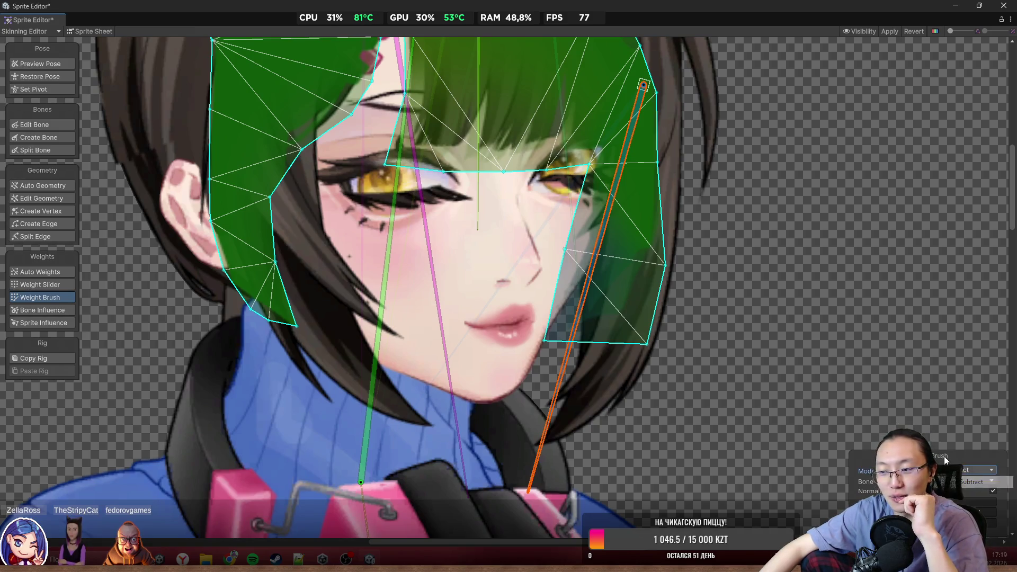
left_click_drag(657, 251, 565, 296)
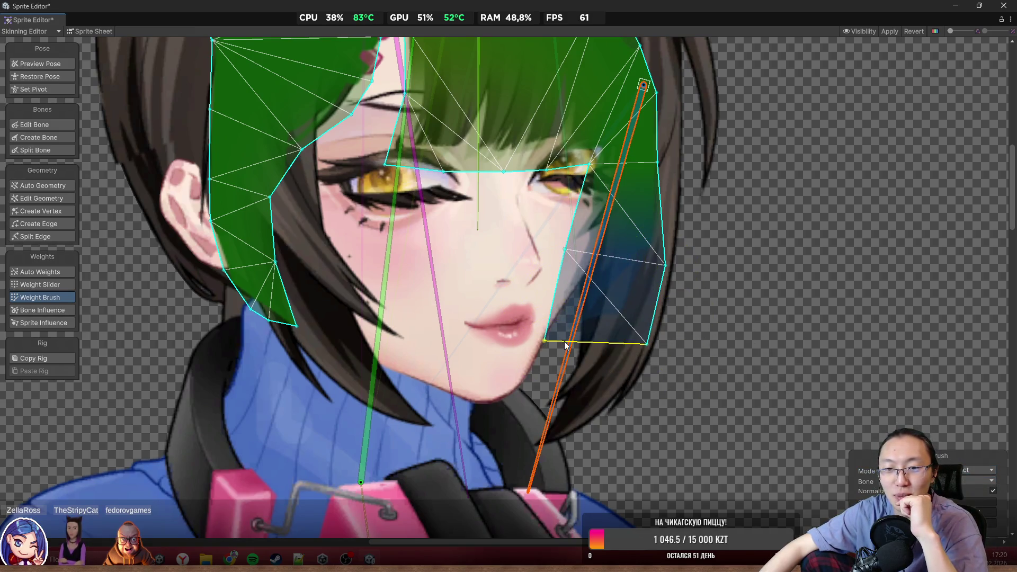
mouse_move(556, 396)
left_mouse_down()
mouse_move(593, 406)
mouse_move(545, 413)
mouse_move(554, 424)
mouse_move(520, 424)
mouse_move(562, 432)
mouse_move(532, 408)
mouse_move(543, 402)
left_mouse_up()
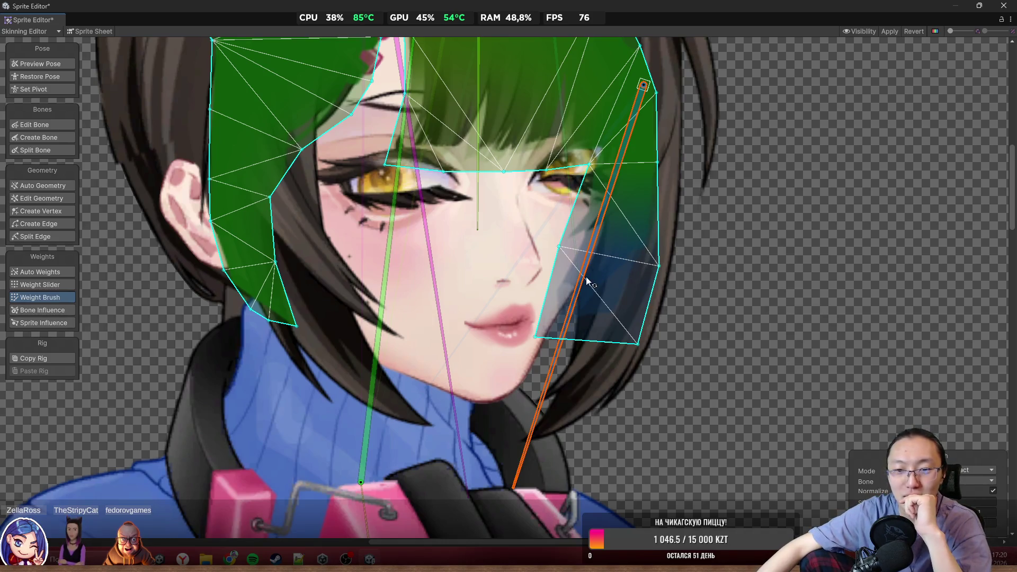
mouse_move(586, 250)
left_mouse_down()
mouse_move(533, 333)
mouse_move(593, 370)
mouse_move(558, 356)
mouse_move(586, 296)
mouse_move(601, 313)
left_mouse_up()
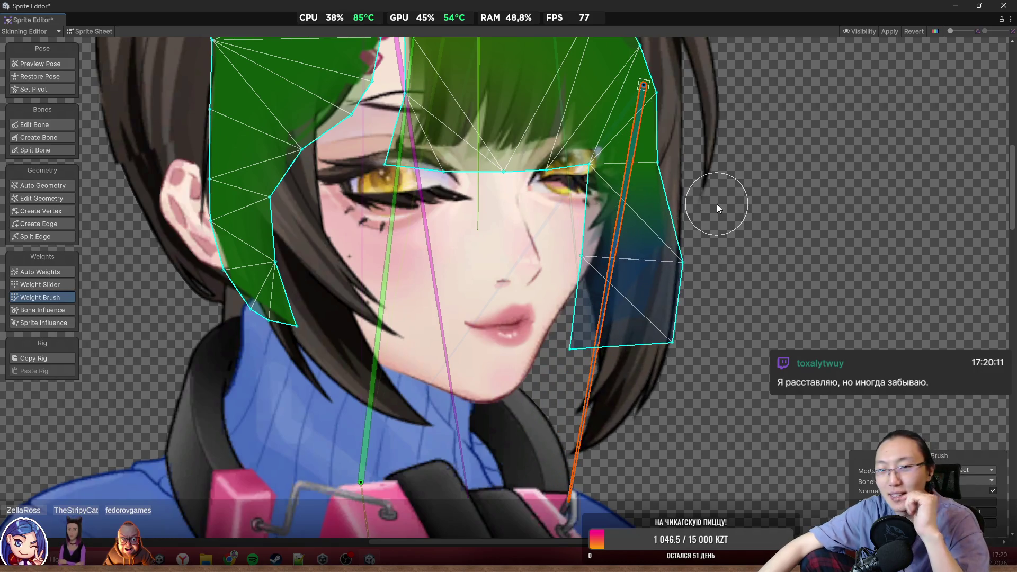
left_click_drag(598, 319, 500, 365)
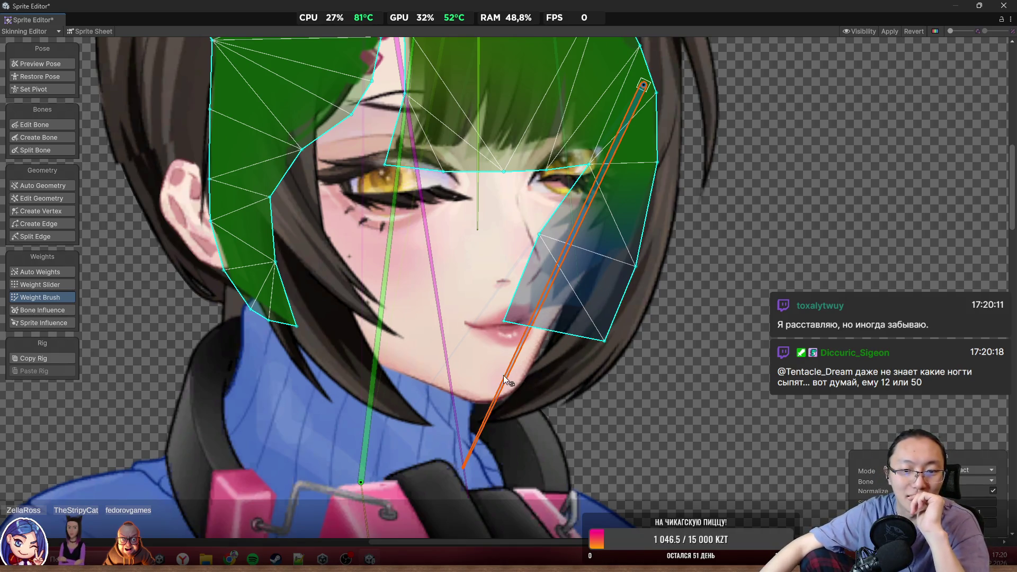
left_click_drag(503, 375, 551, 402)
mouse_move(518, 397)
left_mouse_down()
mouse_move(481, 398)
mouse_move(489, 409)
mouse_move(499, 414)
mouse_move(492, 388)
mouse_move(510, 392)
mouse_move(486, 373)
mouse_move(498, 373)
left_mouse_up()
Switch the brush mode to Smooth and smooth the weights on the right hair lock
scroll(533, 342, "down", 3)
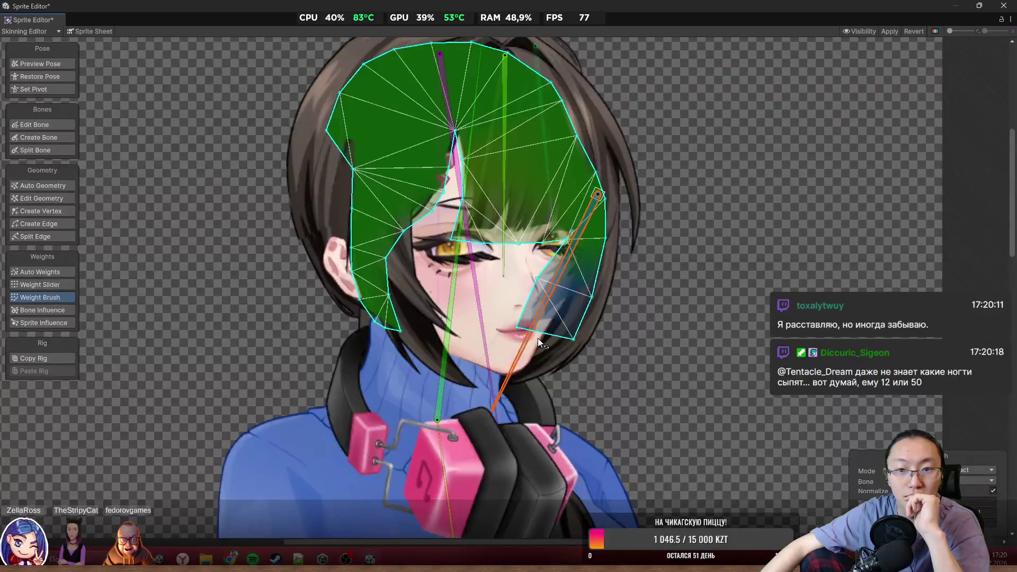
scroll(538, 338, "up", 1)
left_click(978, 470)
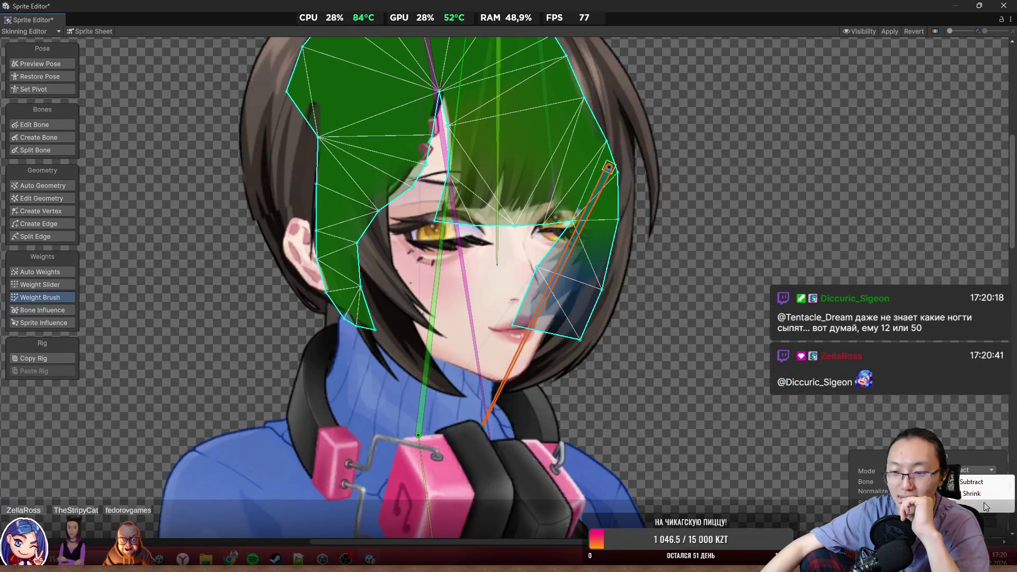
left_click(1003, 503)
scroll(532, 279, "up", 3)
mouse_move(508, 261)
left_mouse_down()
mouse_move(562, 297)
mouse_move(547, 334)
mouse_move(561, 379)
mouse_move(578, 343)
mouse_move(548, 391)
mouse_move(635, 374)
mouse_move(547, 298)
mouse_move(609, 352)
mouse_move(558, 318)
mouse_move(473, 327)
mouse_move(526, 406)
mouse_move(469, 406)
mouse_move(513, 432)
mouse_move(505, 438)
mouse_move(577, 435)
left_mouse_up()
scroll(647, 431, "down", 5)
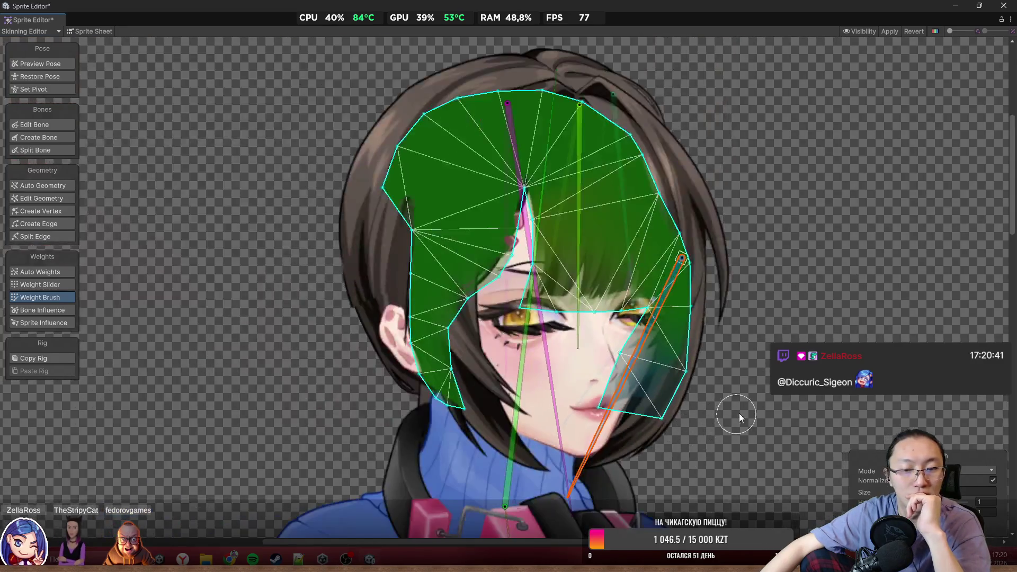
Zoom in and select the other hair sprite mesh
scroll(736, 397, "up", 2)
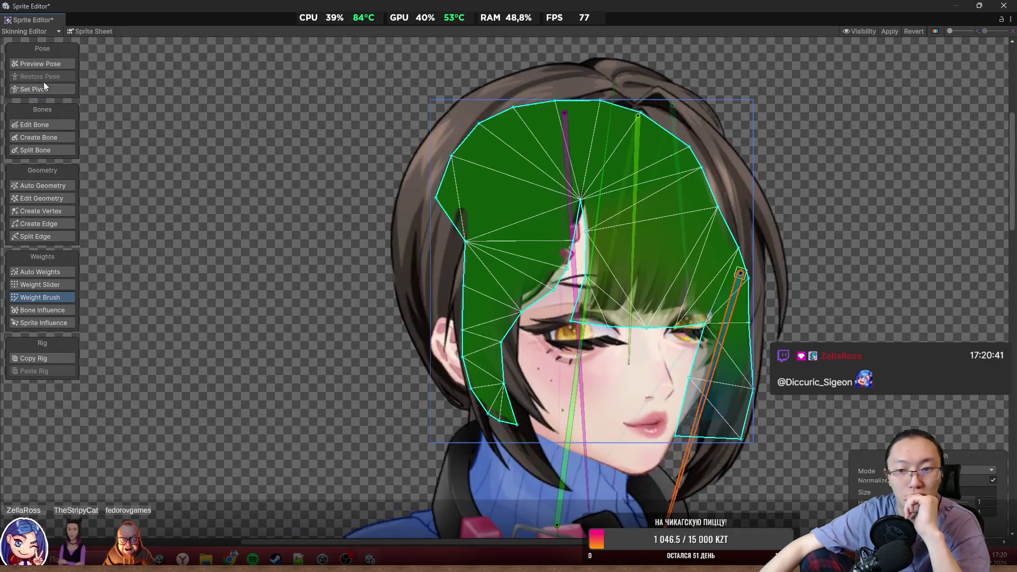
scroll(760, 396, "up", 2)
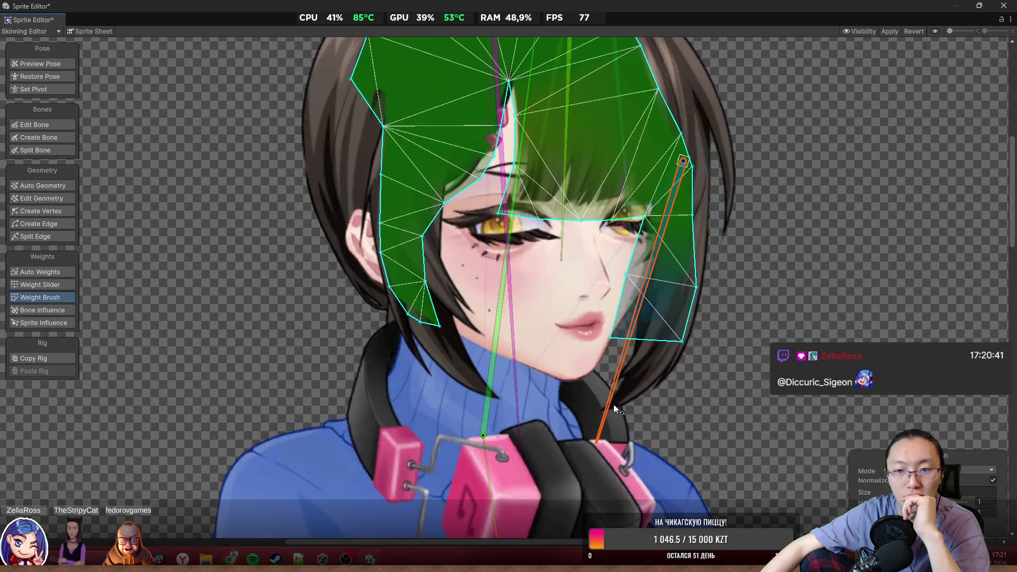
scroll(672, 214, "up", 3)
scroll(609, 249, "up", 1)
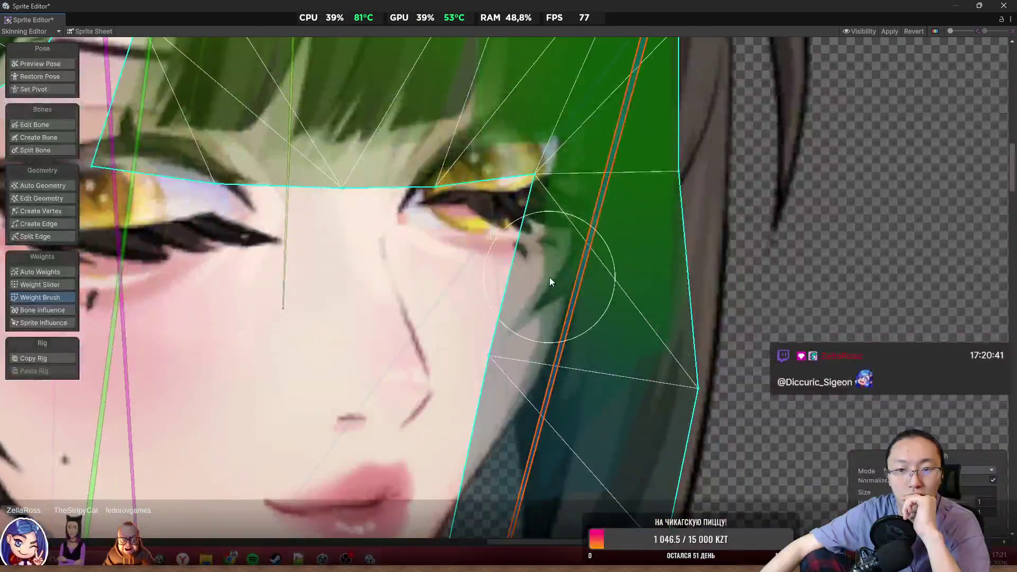
scroll(558, 287, "up", 2)
left_click(676, 139)
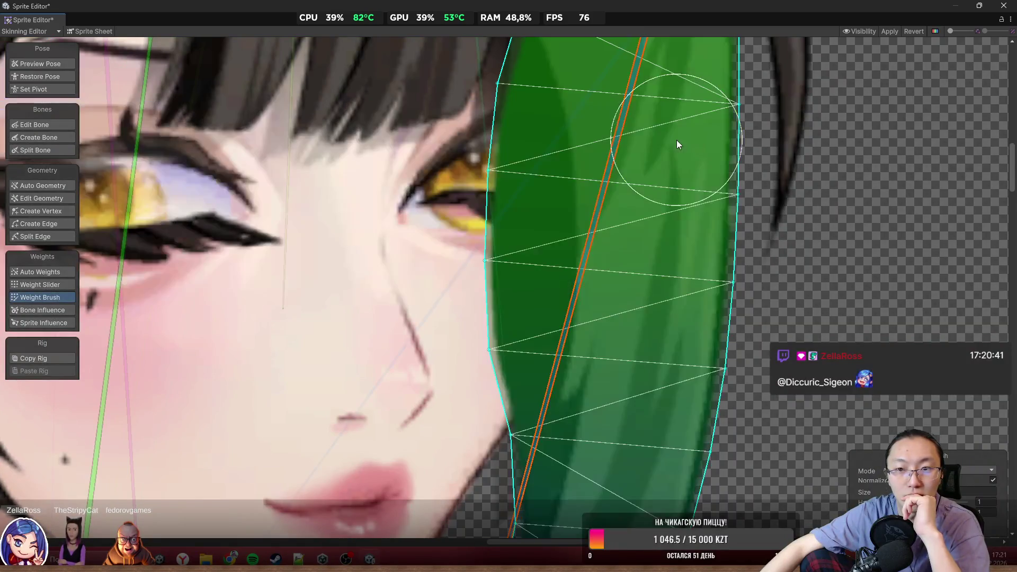
left_click(654, 153)
scroll(658, 334, "down", 1)
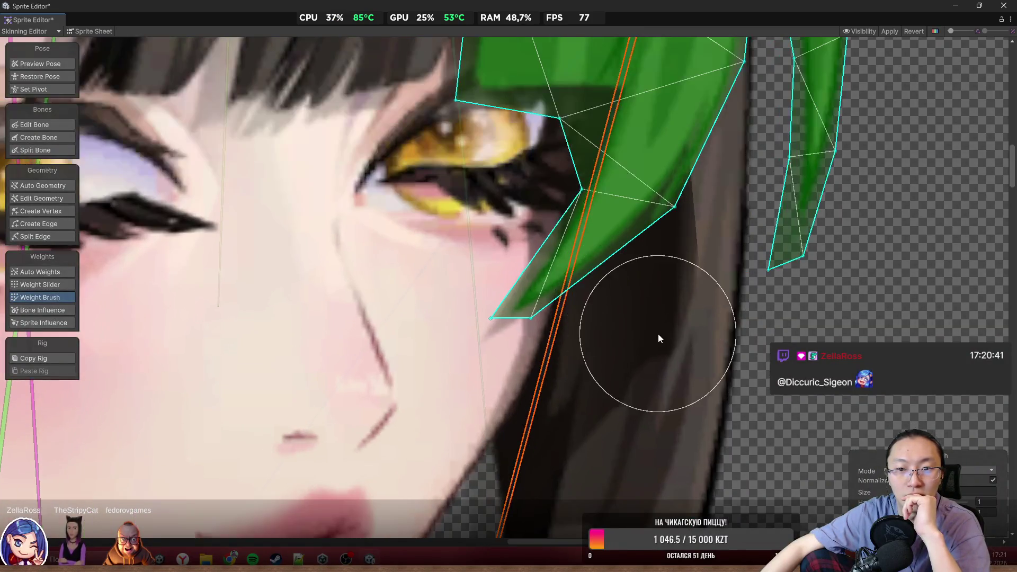
scroll(550, 337, "down", 1)
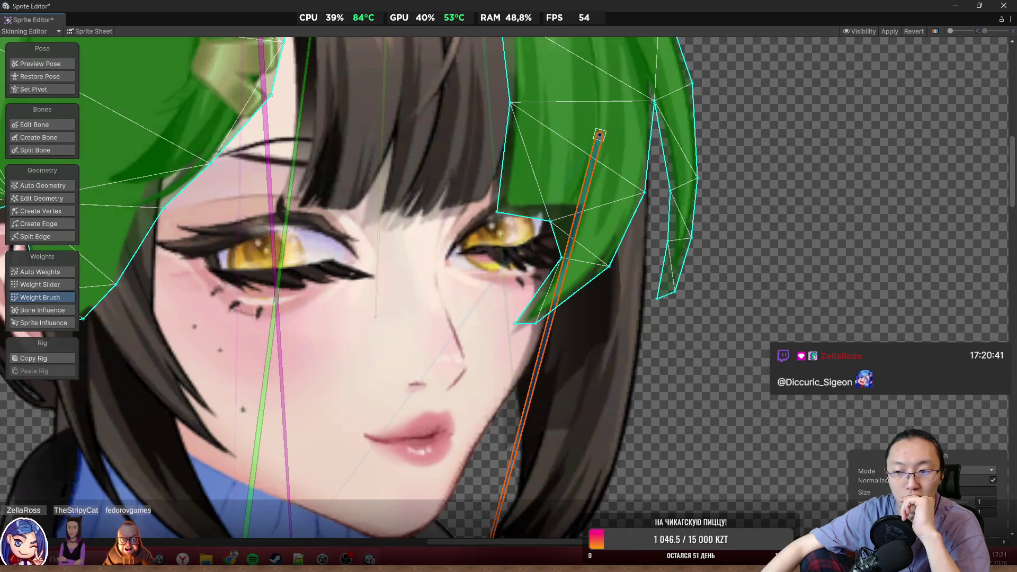
Return to Add and Subtract mode and remove weight from the hair mesh's lower tip
left_click(983, 470)
left_click(983, 493)
mouse_move(580, 373)
left_mouse_down()
mouse_move(590, 295)
mouse_move(545, 318)
mouse_move(574, 296)
mouse_move(562, 336)
mouse_move(597, 299)
left_mouse_up()
mouse_move(525, 410)
left_mouse_down()
mouse_move(488, 421)
mouse_move(531, 440)
mouse_move(491, 445)
mouse_move(518, 462)
mouse_move(511, 474)
left_mouse_up()
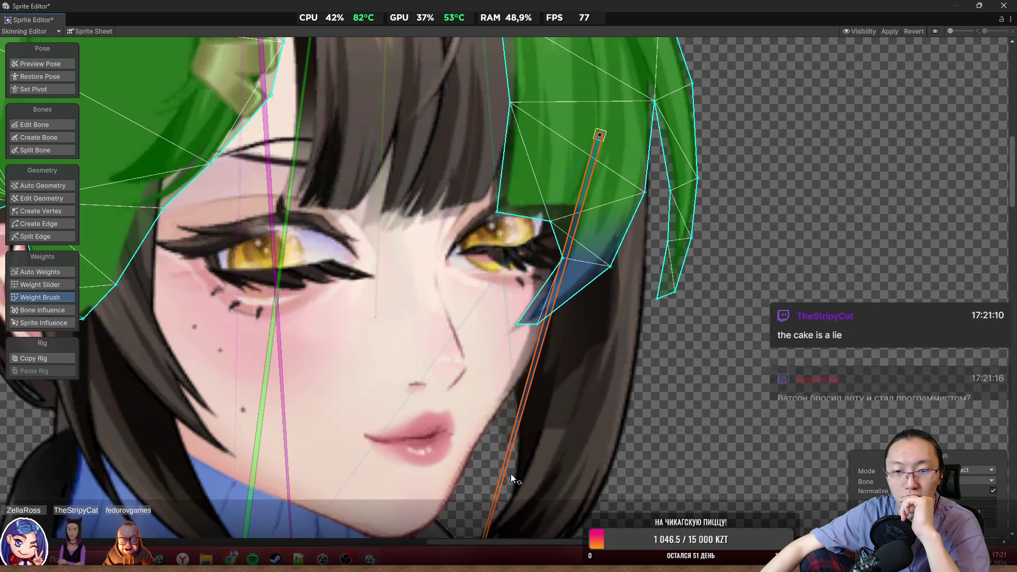
Swing the orange hair bone to test the hair bend, then deselect to view all sprite weights
scroll(632, 319, "down", 3)
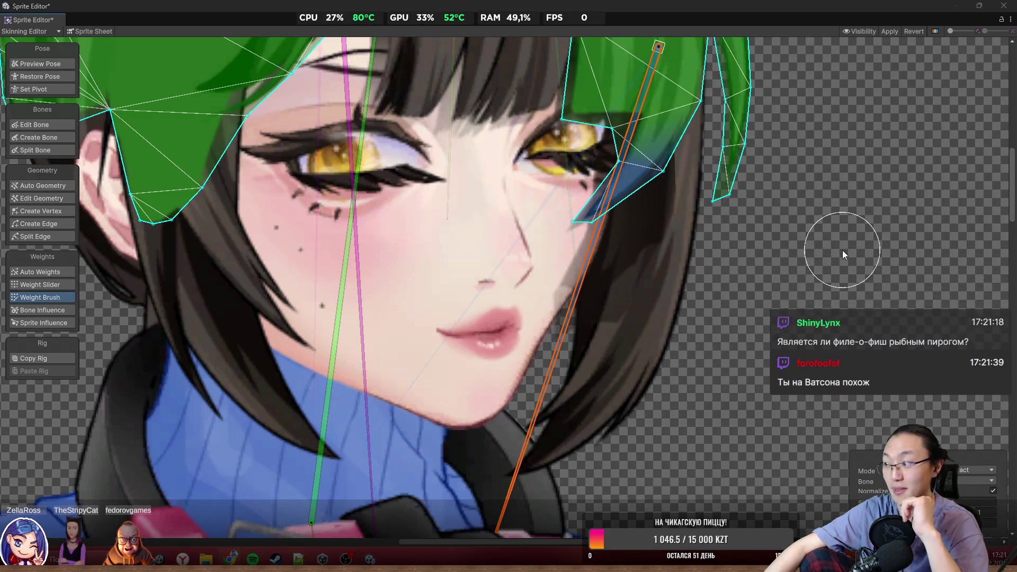
scroll(678, 297, "up", 1)
scroll(541, 373, "down", 5)
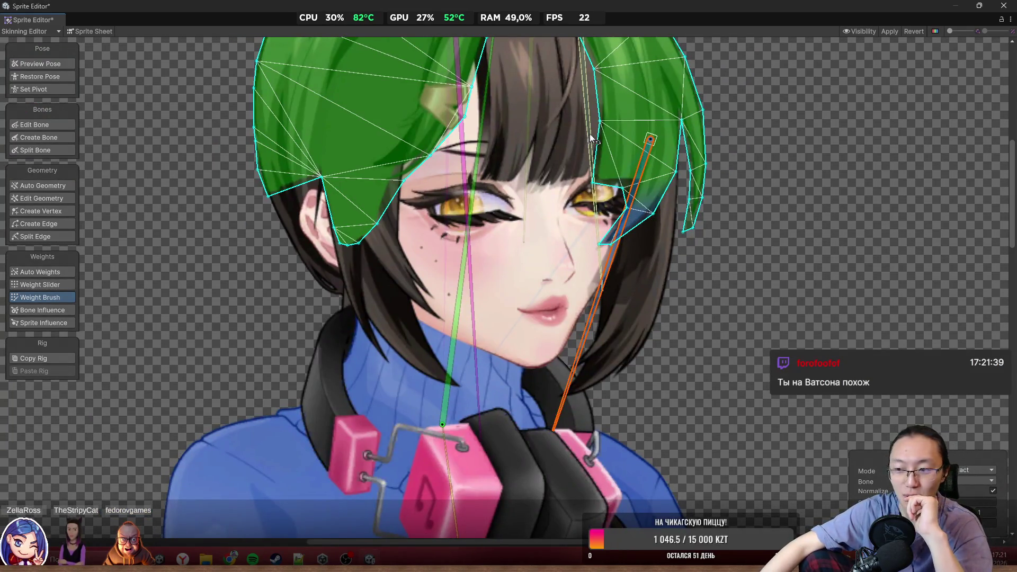
scroll(588, 339, "up", 4)
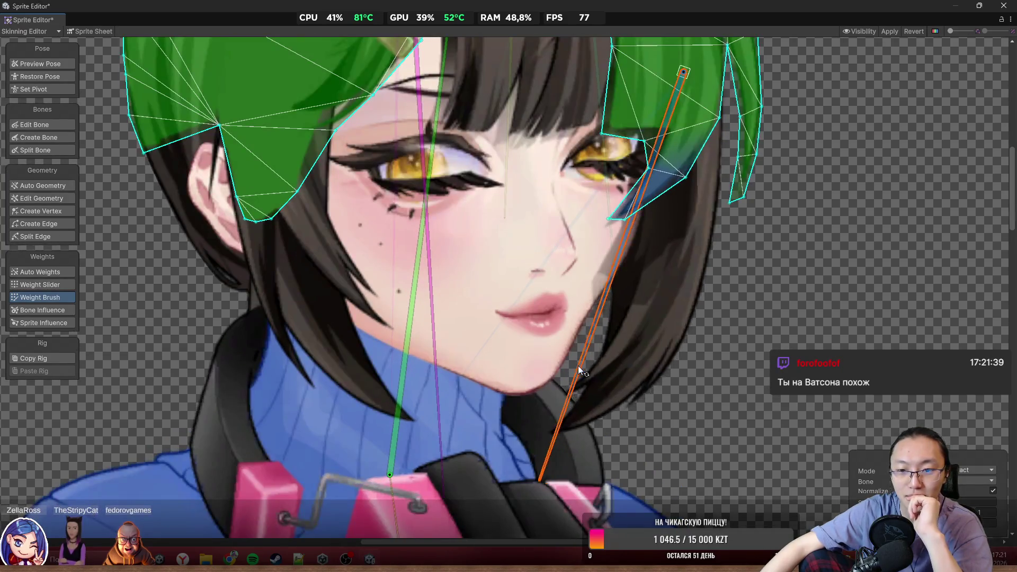
mouse_move(609, 396)
left_mouse_down()
mouse_move(578, 396)
mouse_move(619, 406)
mouse_move(603, 405)
mouse_move(624, 350)
left_mouse_up()
scroll(675, 316, "up", 5)
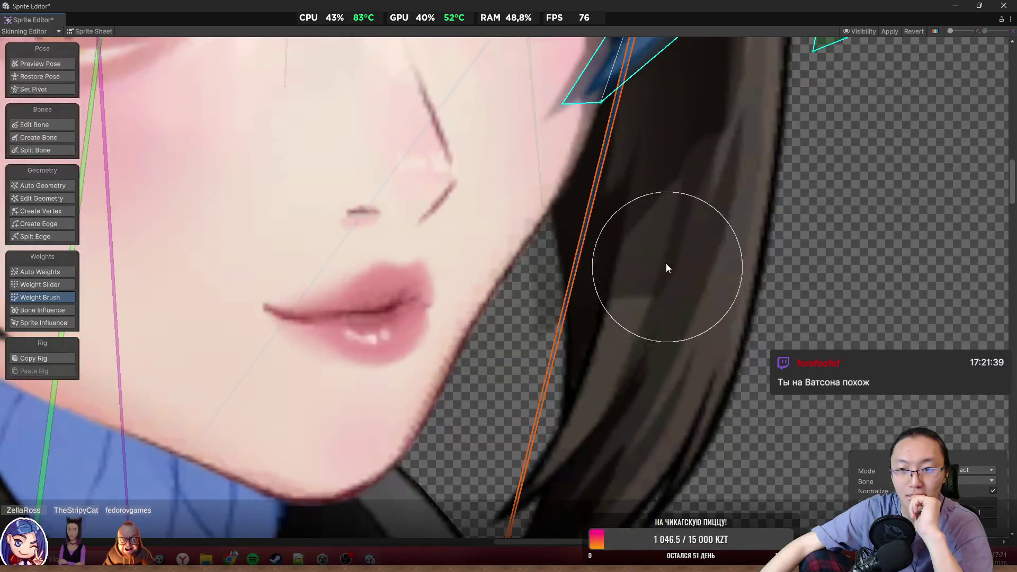
scroll(666, 262, "down", 6)
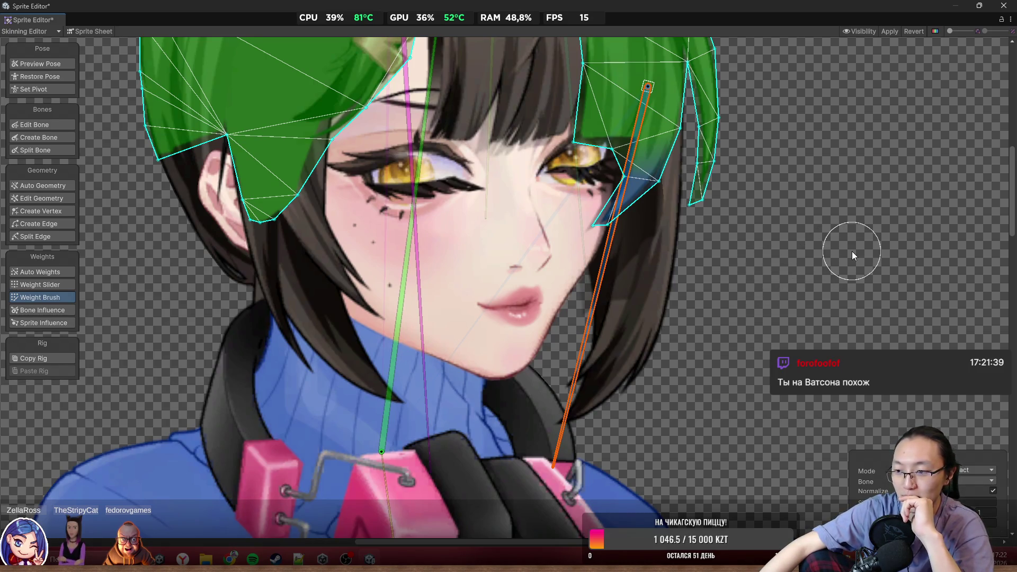
scroll(468, 313, "down", 2)
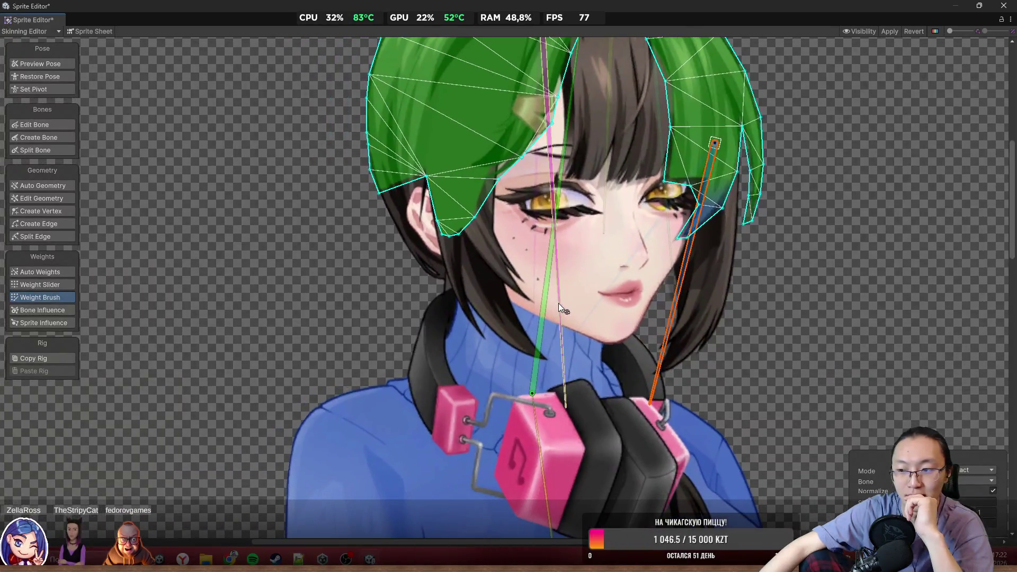
scroll(559, 303, "up", 5)
scroll(504, 294, "down", 1)
scroll(476, 364, "up", 3)
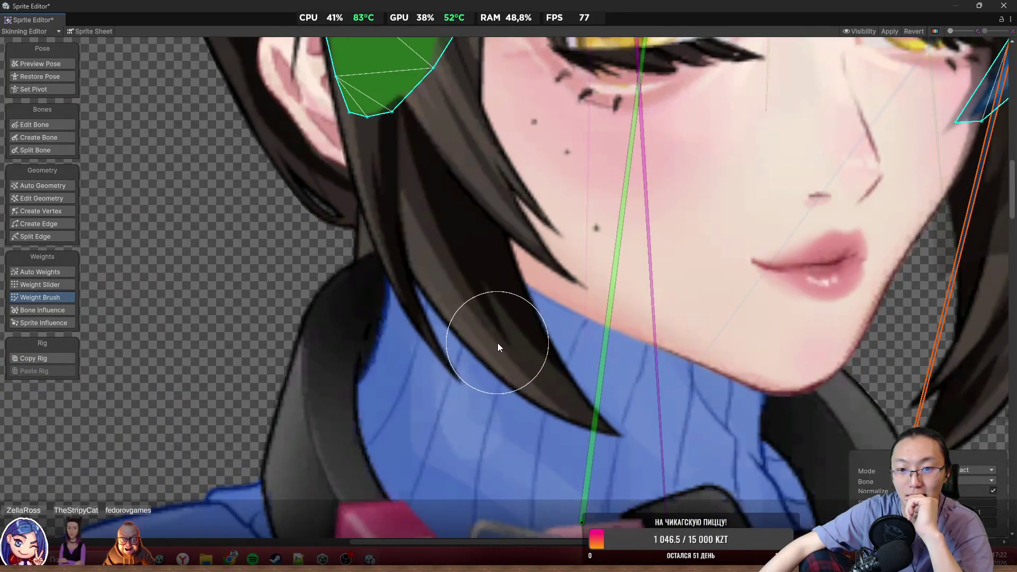
scroll(395, 275, "down", 3)
scroll(396, 275, "down", 4)
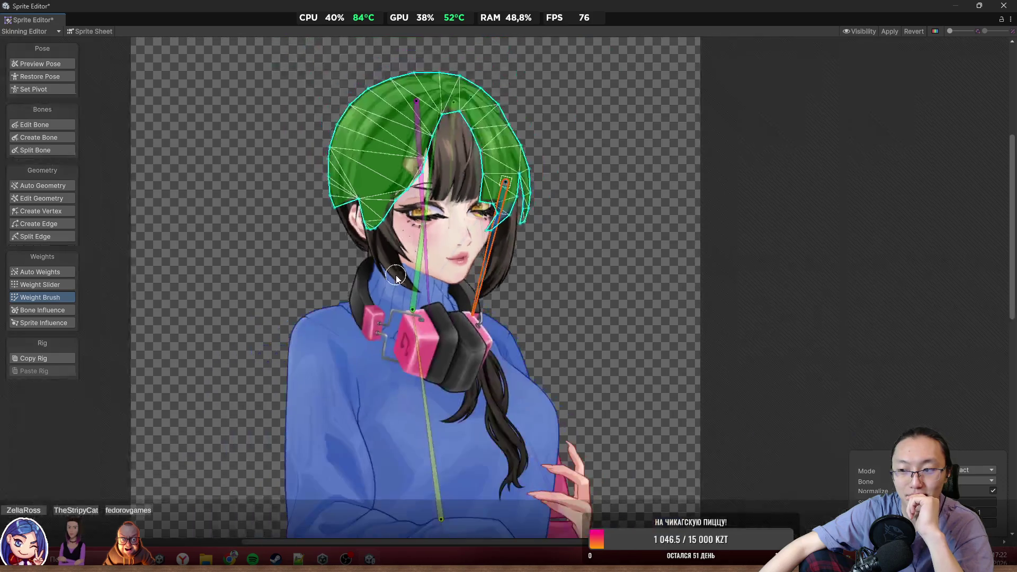
scroll(395, 275, "up", 3)
scroll(397, 275, "down", 5)
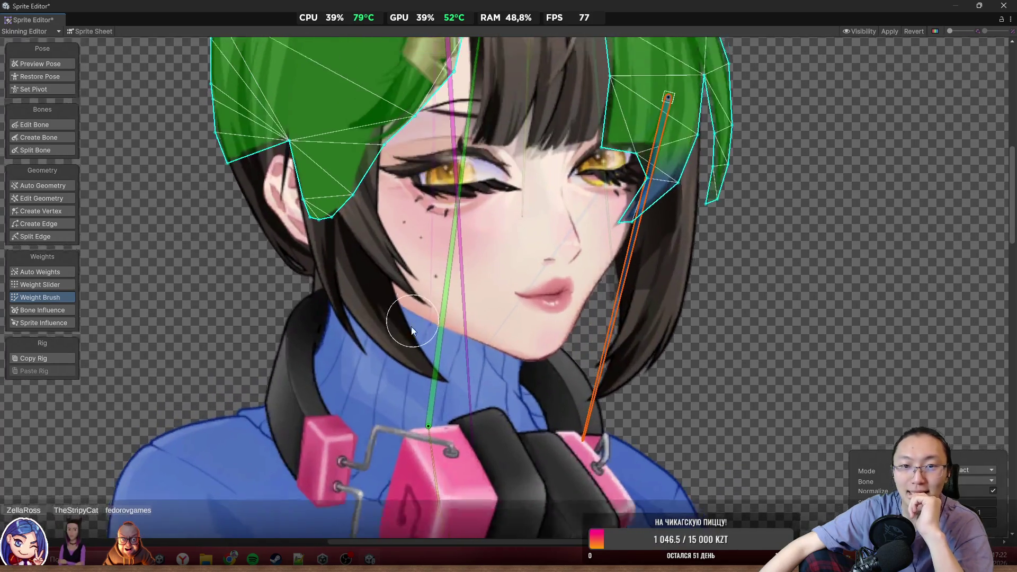
scroll(445, 314, "up", 4)
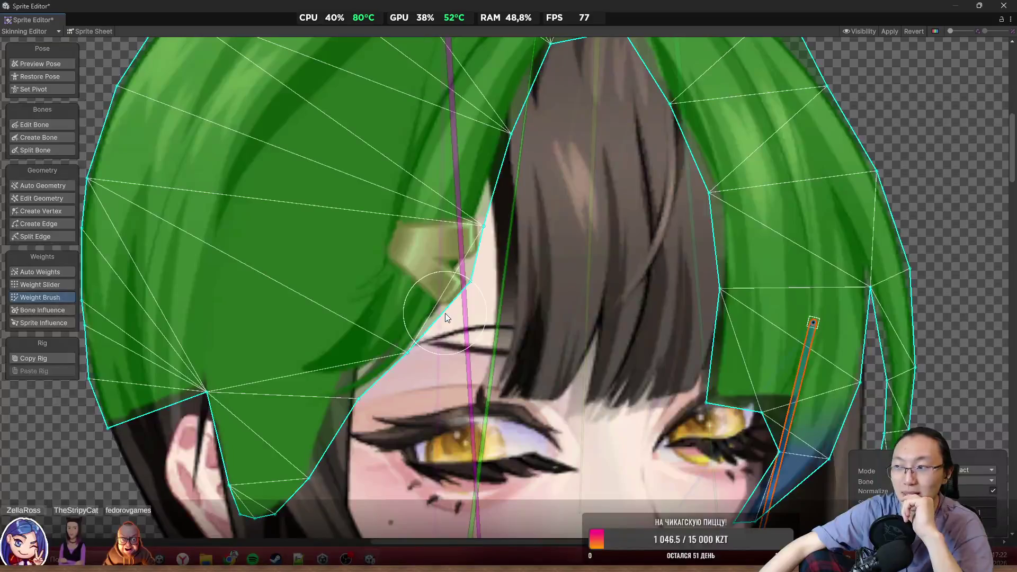
scroll(447, 313, "down", 3)
scroll(499, 280, "up", 1)
scroll(664, 356, "down", 2)
scroll(734, 283, "up", 2)
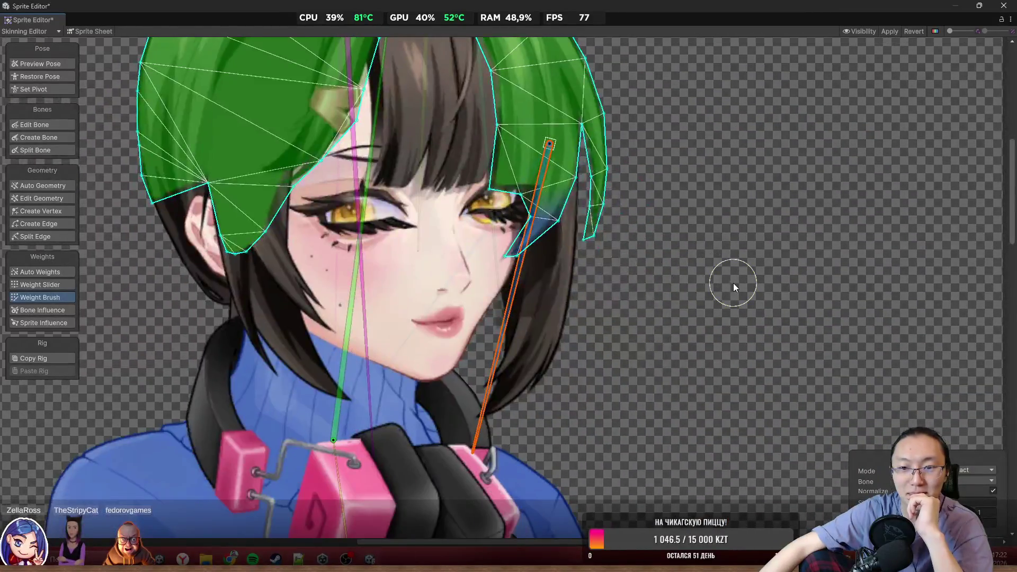
left_click(735, 289)
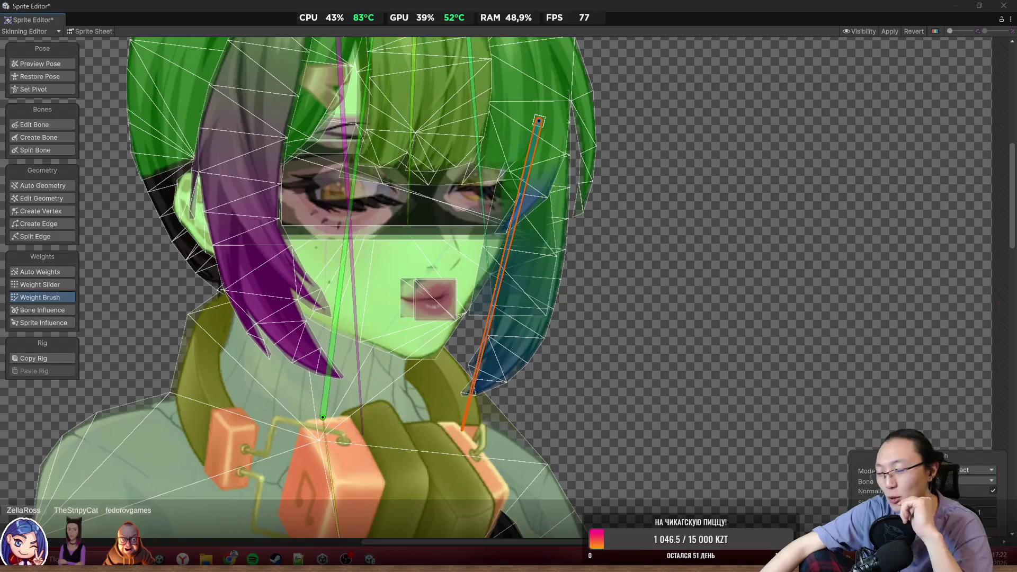
left_click(1000, 557)
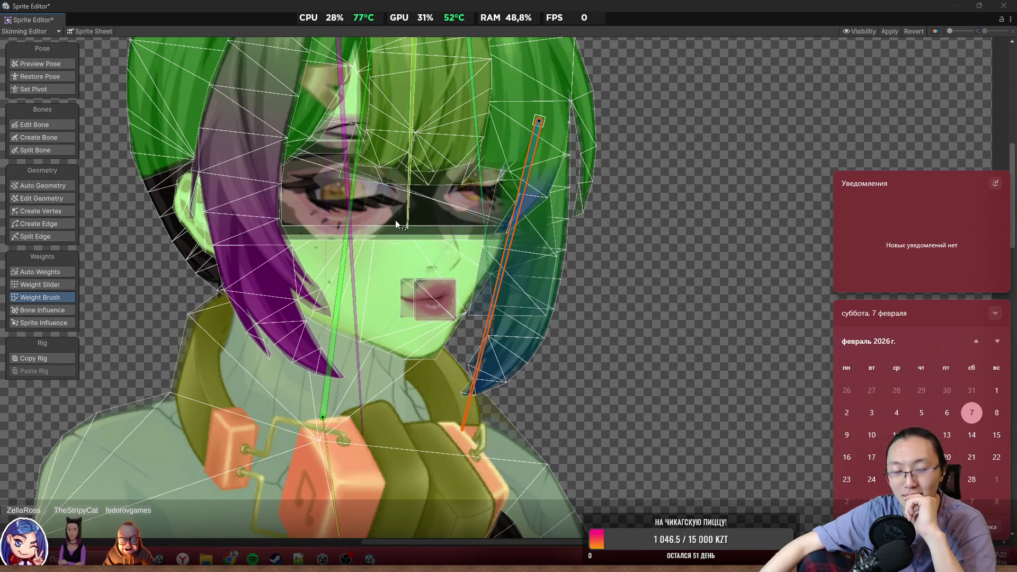
left_click(180, 250)
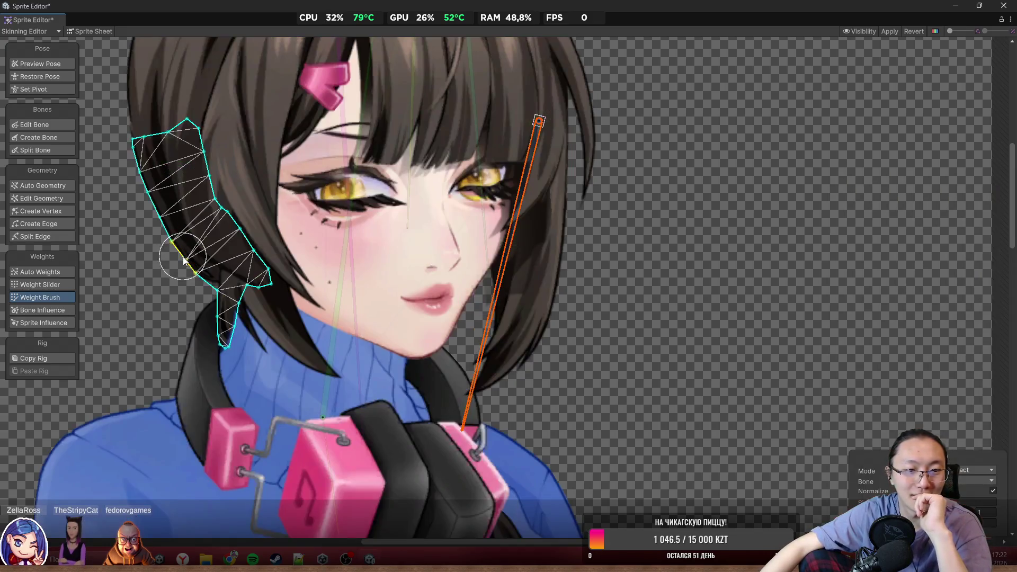
Frame the left hair strand and paint green weight along its full length to the tip
key("f")
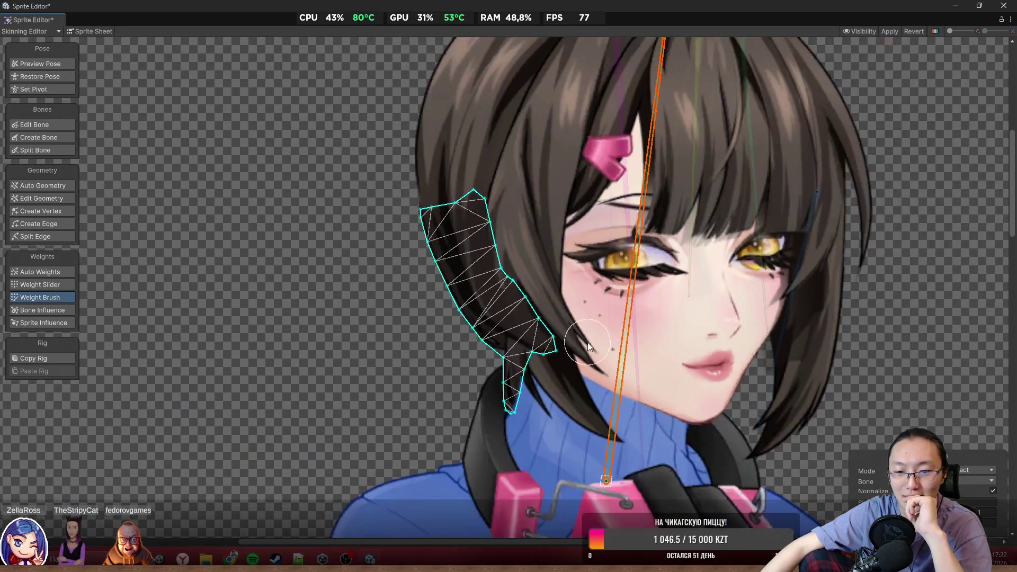
mouse_move(548, 302)
left_mouse_down()
mouse_move(525, 345)
mouse_move(510, 419)
mouse_move(532, 355)
mouse_move(467, 354)
mouse_move(486, 187)
left_mouse_up()
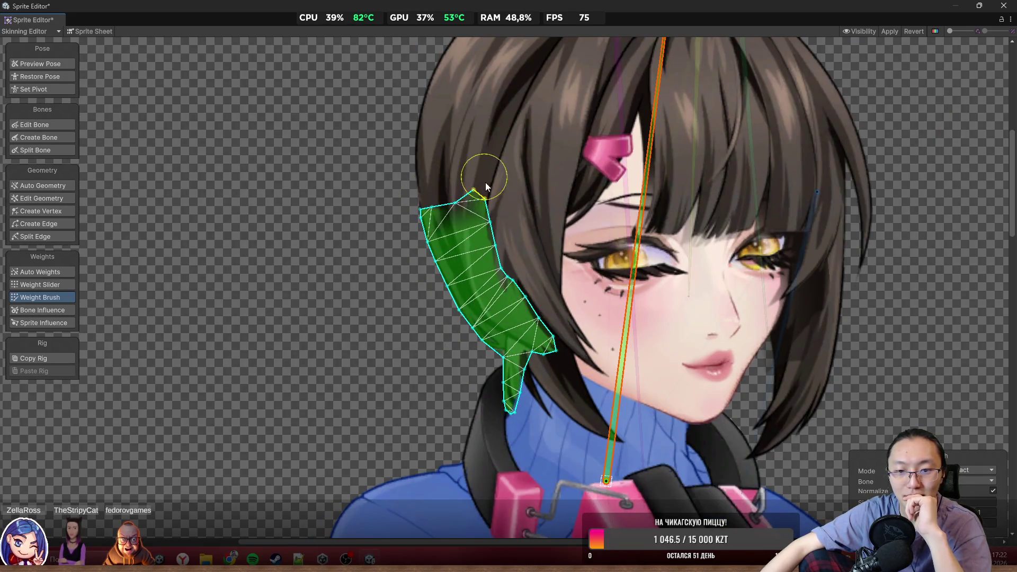
mouse_move(498, 358)
left_mouse_down()
mouse_move(477, 195)
mouse_move(530, 385)
left_mouse_up()
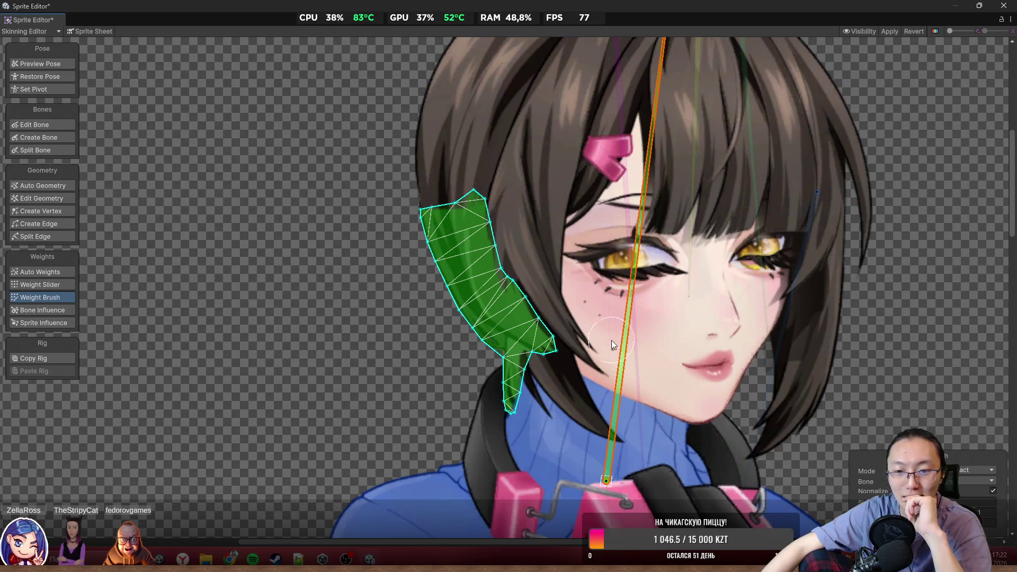
mouse_move(611, 340)
left_mouse_down()
mouse_move(639, 327)
mouse_move(621, 272)
mouse_move(680, 335)
left_mouse_up()
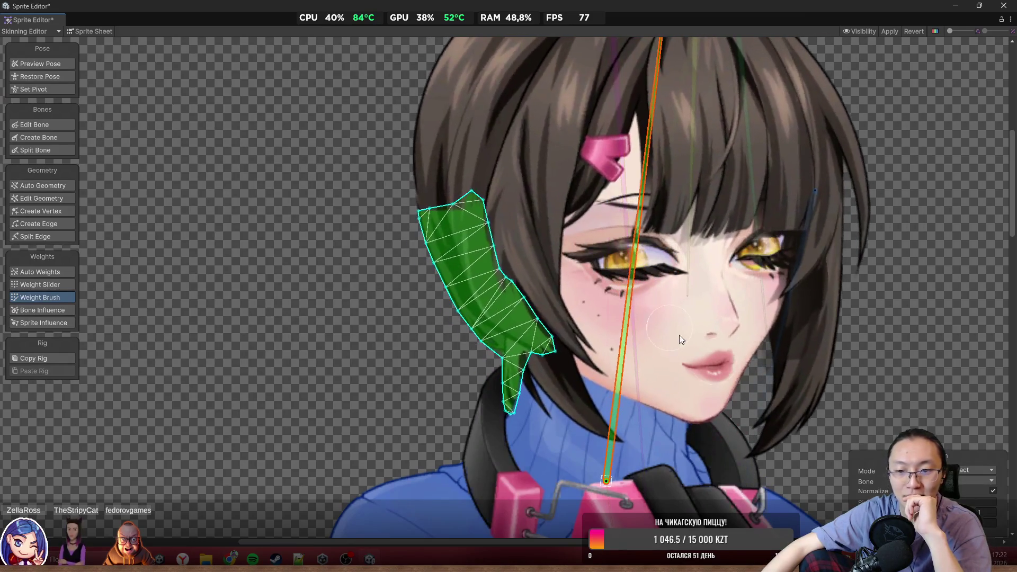
left_click(729, 371)
scroll(514, 372, "up", 2)
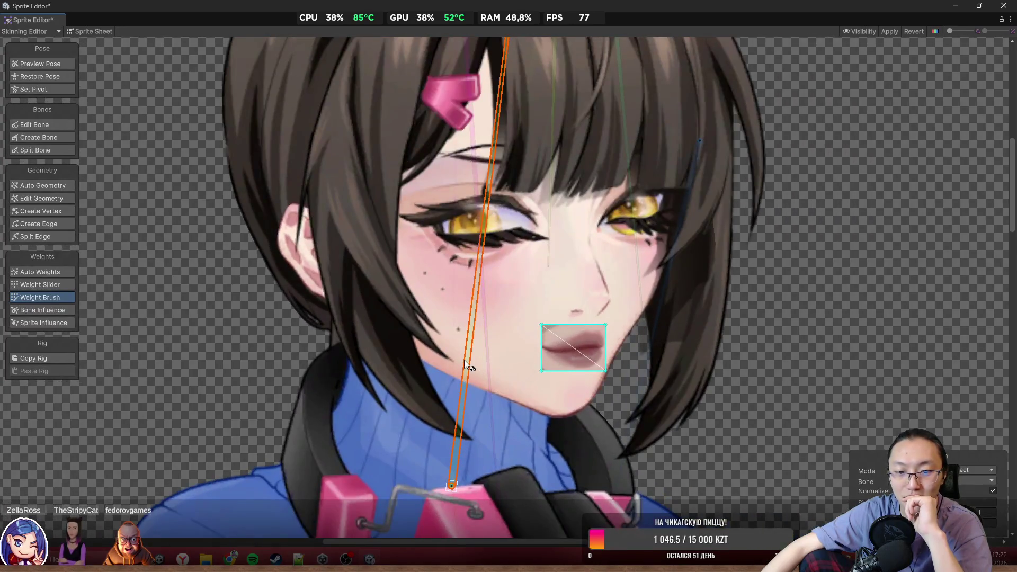
Paint bone weight across the lips sprite, including its left edge
scroll(465, 361, "up", 2)
mouse_move(558, 405)
left_mouse_down()
mouse_move(556, 363)
mouse_move(516, 345)
left_mouse_up()
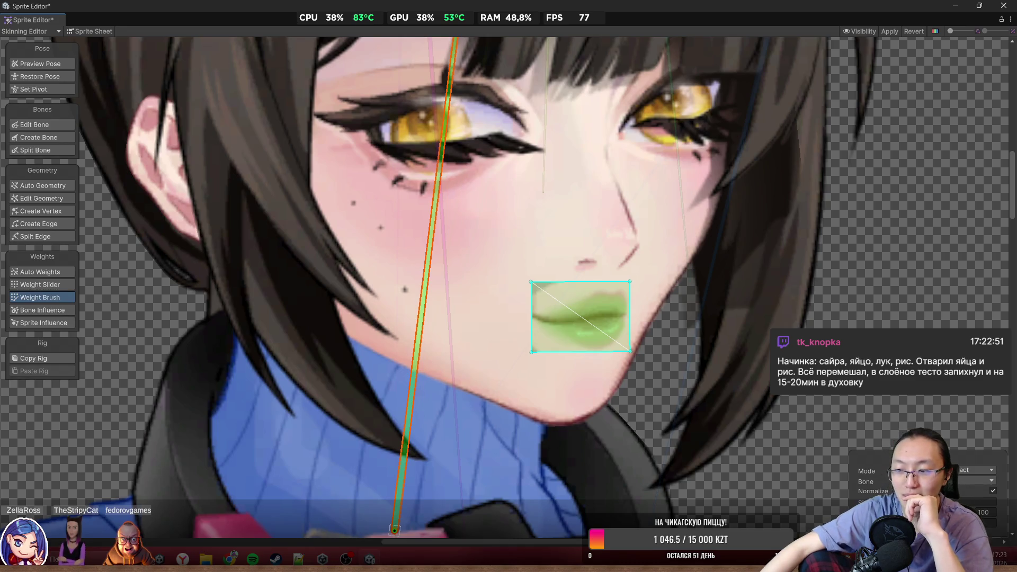
scroll(526, 300, "down", 1)
mouse_move(526, 300)
left_mouse_down()
mouse_move(537, 319)
mouse_move(580, 314)
mouse_move(527, 322)
mouse_move(581, 313)
mouse_move(554, 331)
left_mouse_up()
scroll(594, 309, "up", 4)
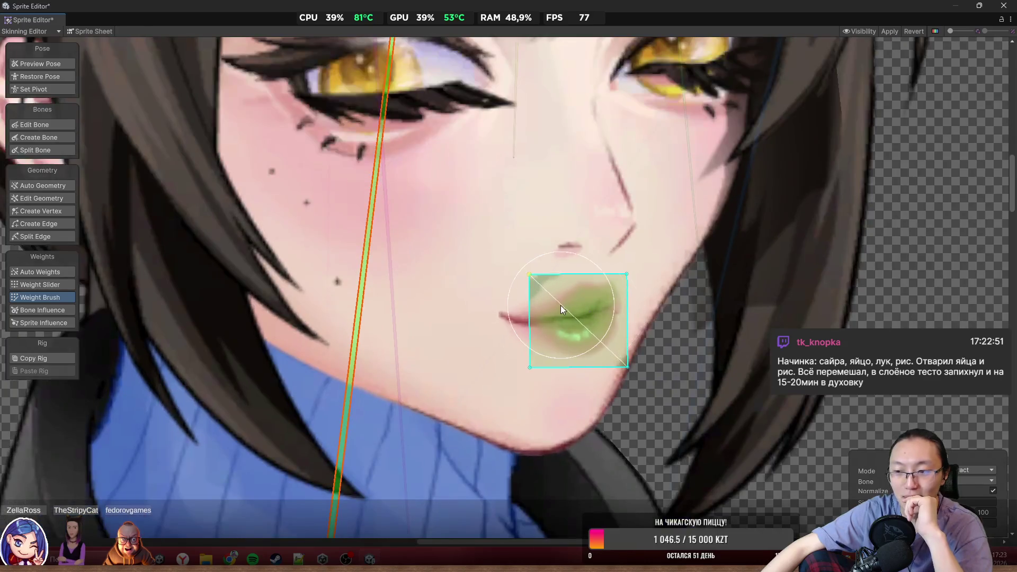
scroll(558, 316, "down", 3)
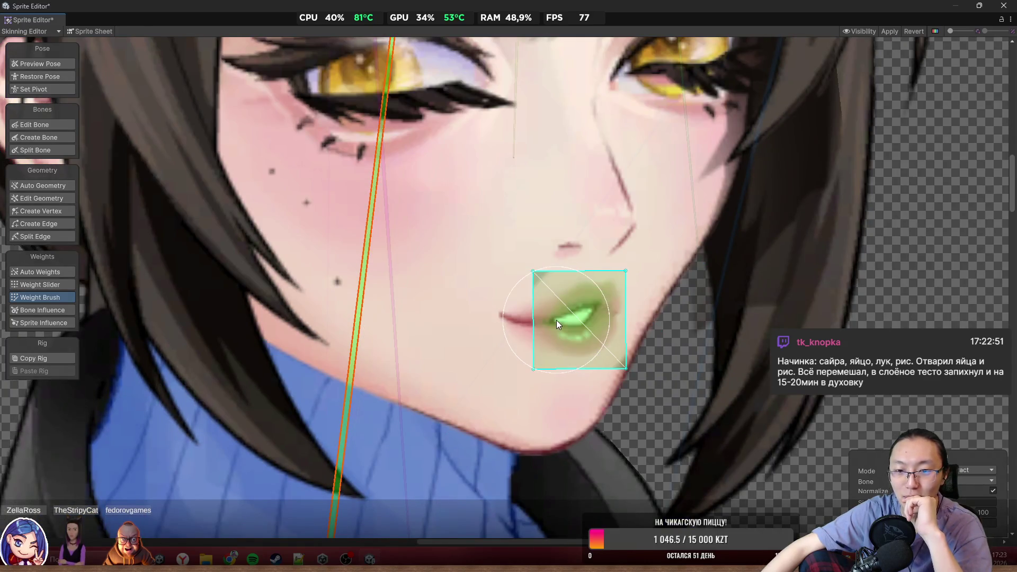
scroll(564, 296, "down", 1)
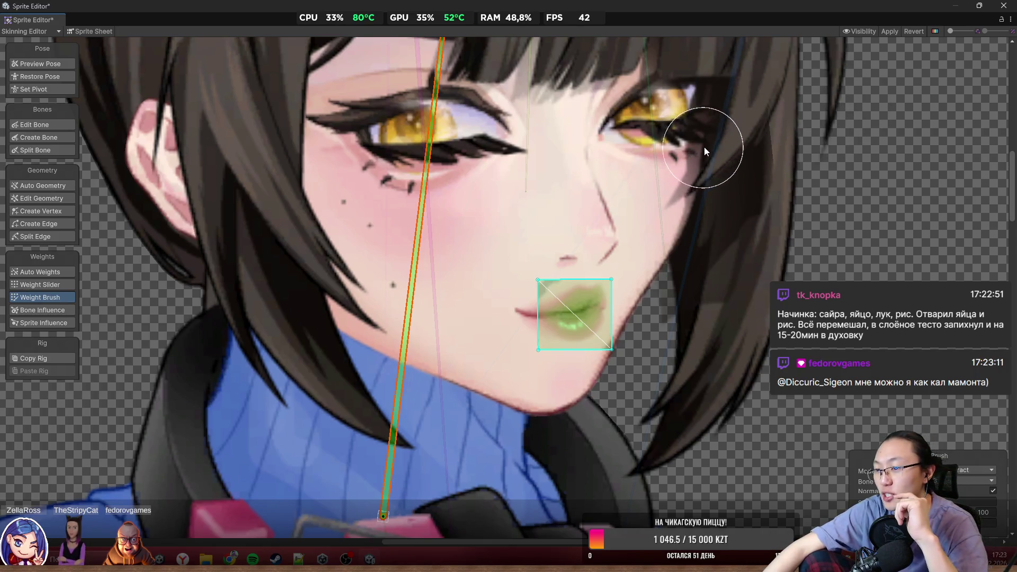
scroll(536, 361, "up", 2)
left_click(510, 141)
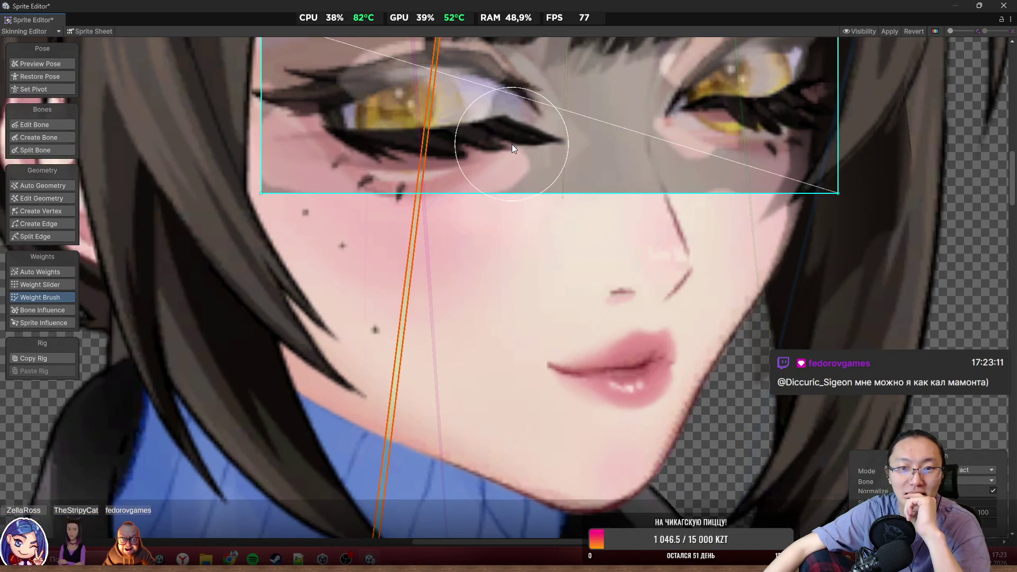
Sweep green weight across both eyes and reselect the eyes sprite to check the result
scroll(539, 333, "down", 2)
scroll(502, 352, "down", 2)
mouse_move(473, 319)
left_mouse_down()
mouse_move(329, 275)
mouse_move(690, 291)
mouse_move(507, 310)
mouse_move(292, 399)
mouse_move(703, 348)
mouse_move(387, 343)
mouse_move(457, 313)
mouse_move(290, 398)
mouse_move(574, 456)
mouse_move(582, 212)
mouse_move(475, 303)
mouse_move(287, 209)
mouse_move(350, 419)
mouse_move(676, 345)
mouse_move(451, 316)
left_mouse_up()
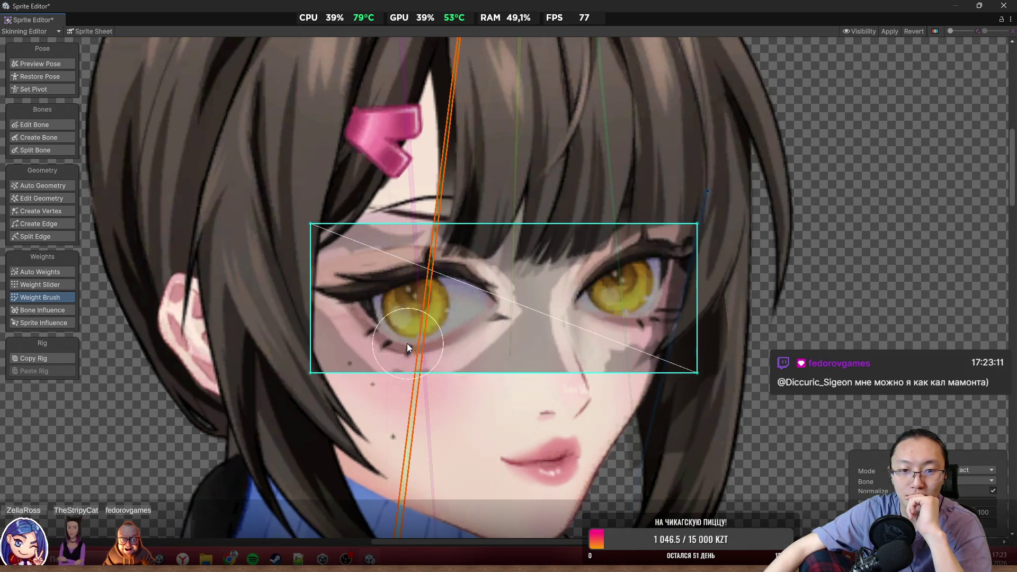
mouse_move(406, 343)
left_mouse_down()
mouse_move(306, 428)
mouse_move(726, 350)
mouse_move(368, 198)
mouse_move(347, 402)
mouse_move(465, 314)
left_mouse_up()
mouse_move(383, 266)
left_mouse_down()
mouse_move(675, 393)
mouse_move(358, 155)
mouse_move(453, 285)
mouse_move(510, 342)
left_mouse_up()
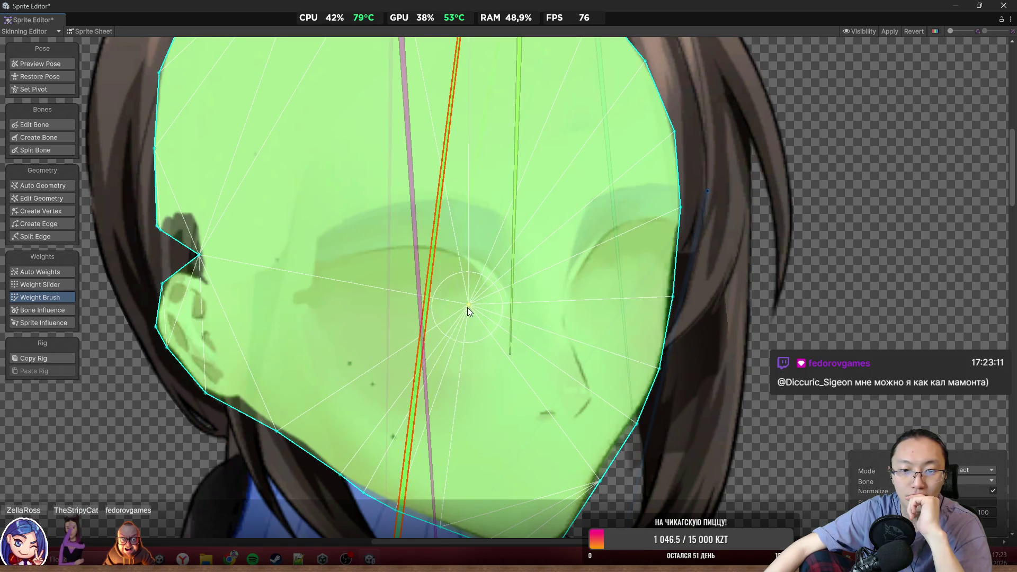
left_click(490, 294)
left_click(473, 322)
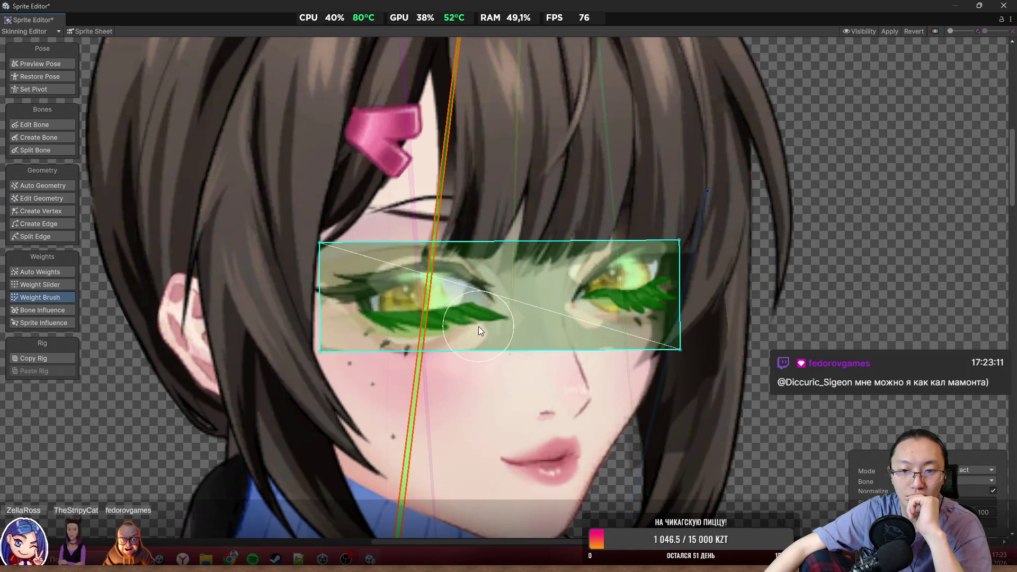
scroll(490, 320, "down", 5)
mouse_move(555, 298)
left_mouse_down()
mouse_move(464, 326)
mouse_move(432, 148)
mouse_move(453, 126)
left_mouse_up()
scroll(495, 180, "up", 5)
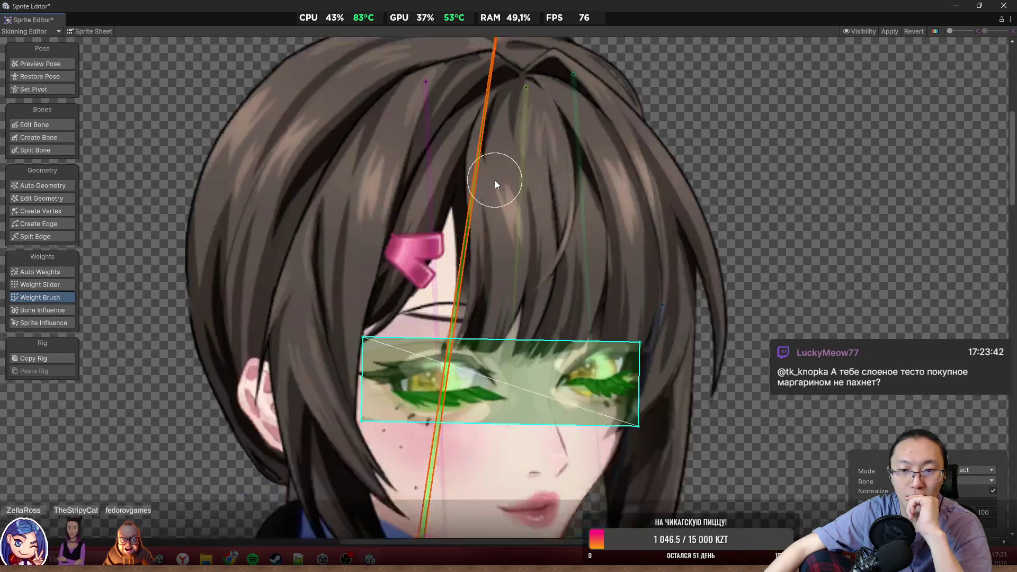
scroll(411, 380, "down", 2)
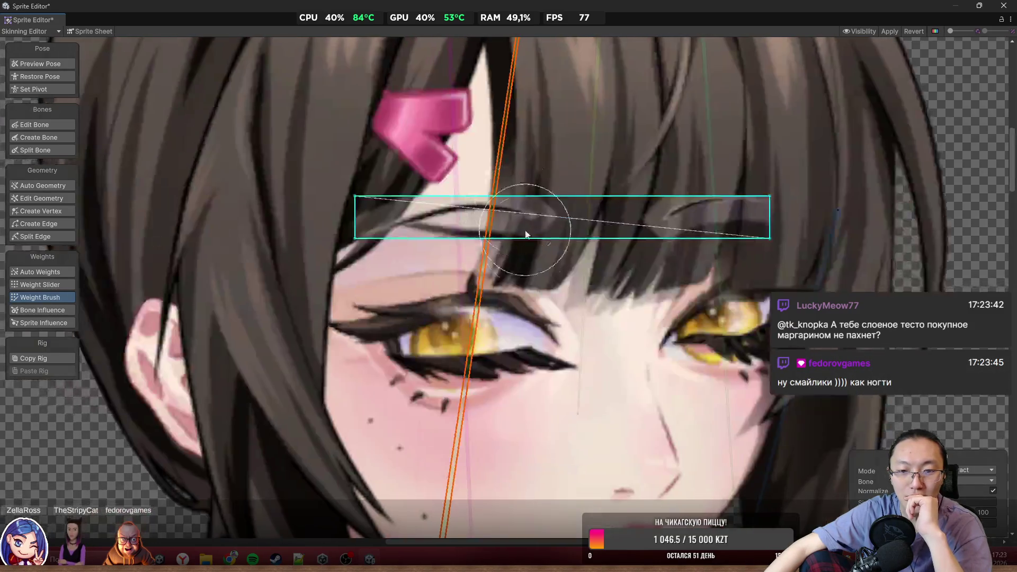
Paint the thin eyebrow line's weight toward the green bone, then deselect to view all weights
left_click_drag(527, 221, 488, 228)
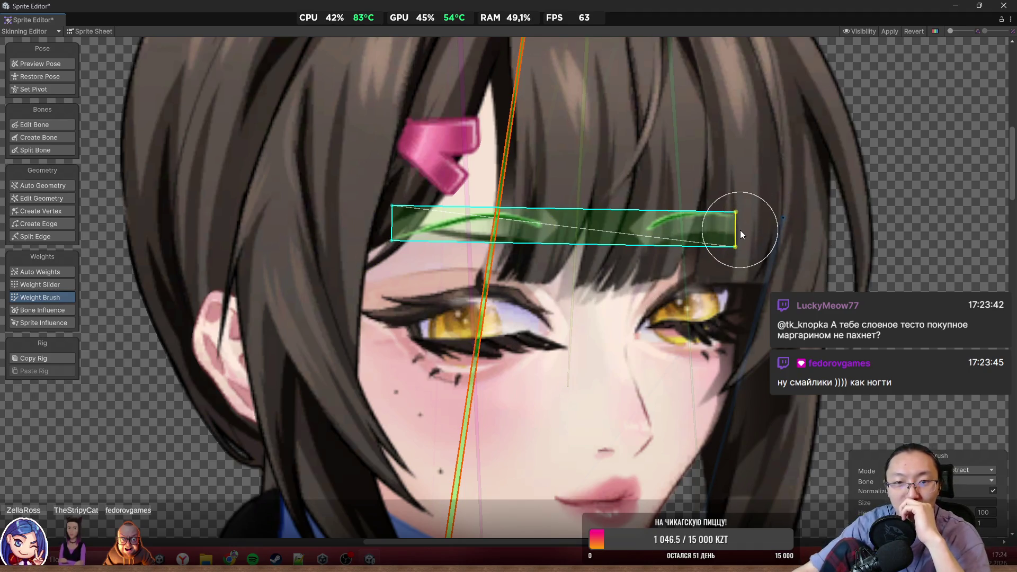
scroll(740, 230, "up", 3)
left_click(378, 214)
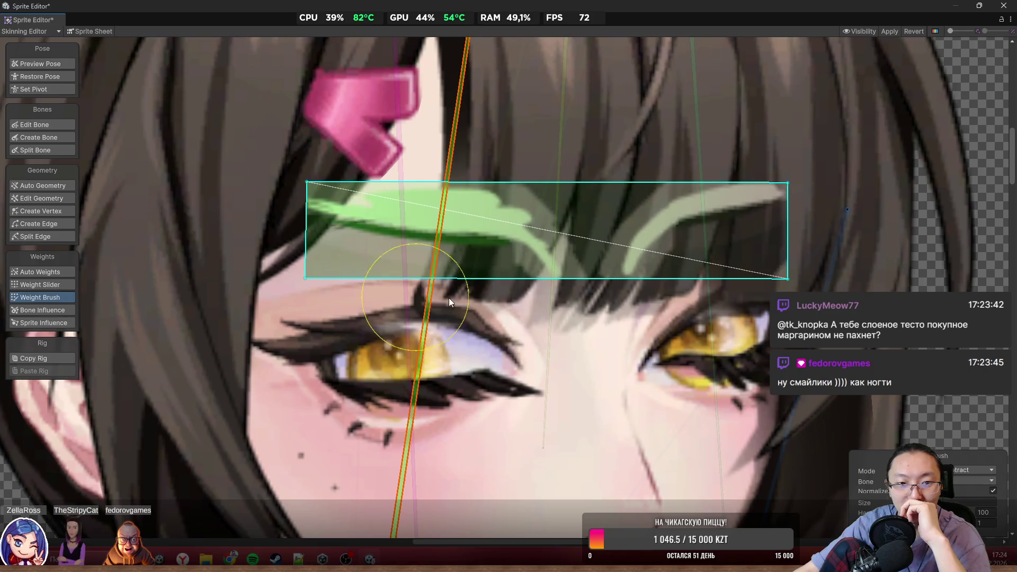
left_click(415, 230)
mouse_move(415, 230)
left_mouse_down()
mouse_move(270, 188)
mouse_move(768, 265)
left_mouse_up()
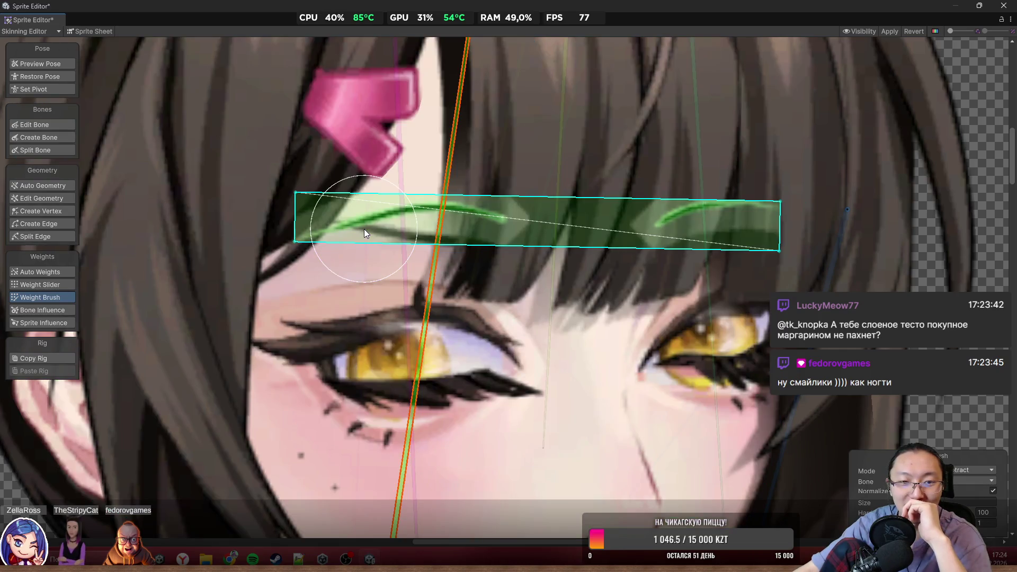
left_click_drag(364, 229, 361, 225)
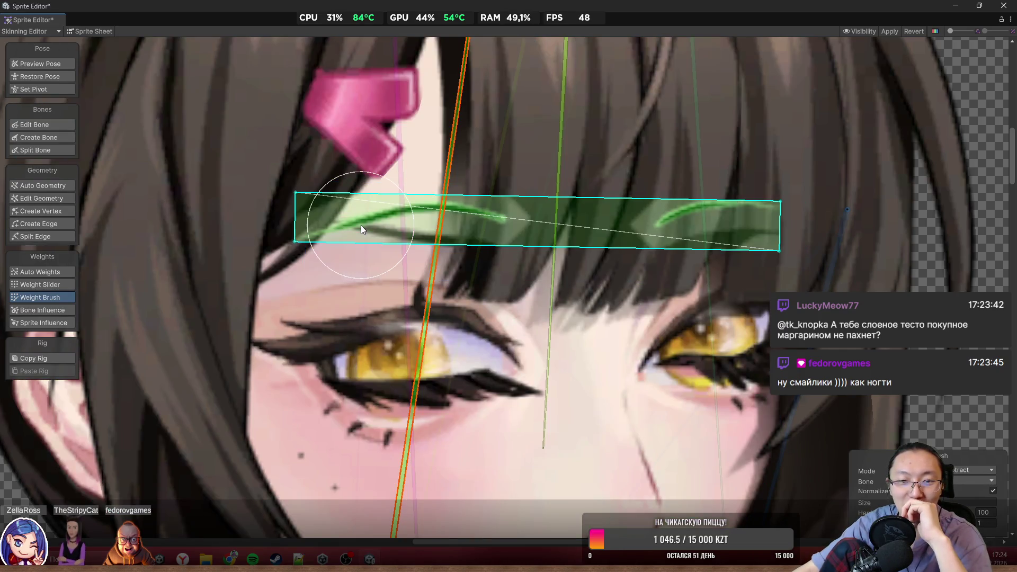
left_click(360, 224)
left_click(835, 263)
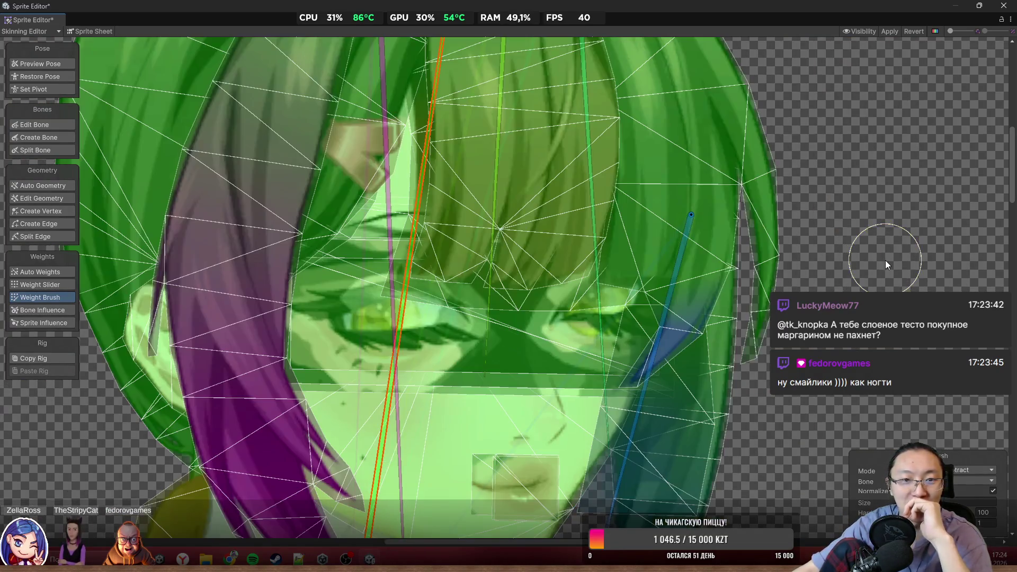
Inspect the vertex weights of the hair mesh beside the hair clip with the Weight Slider
scroll(513, 123, "up", 5)
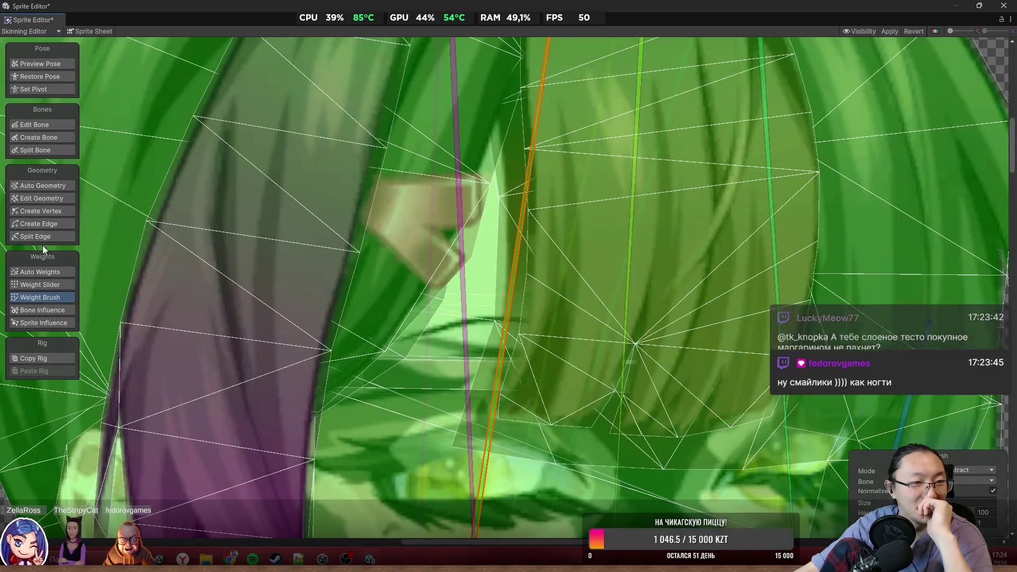
left_click(52, 285)
scroll(471, 200, "up", 5)
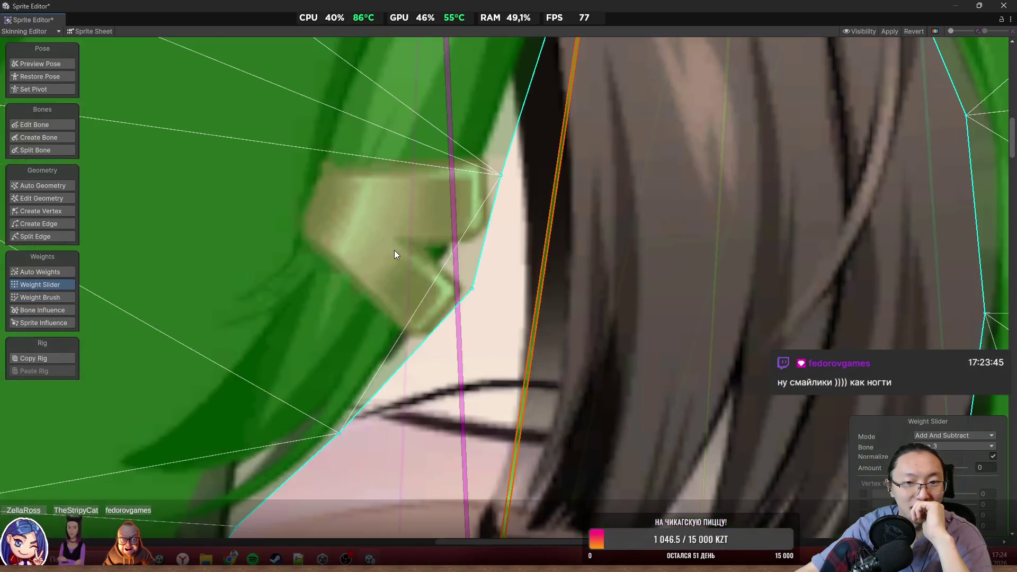
left_click(391, 255)
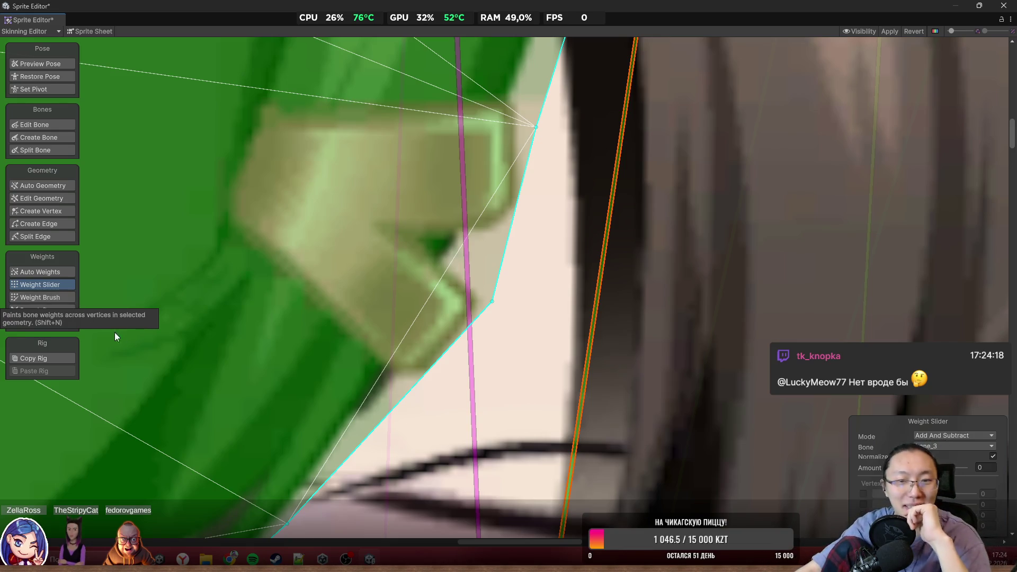
left_click(494, 299)
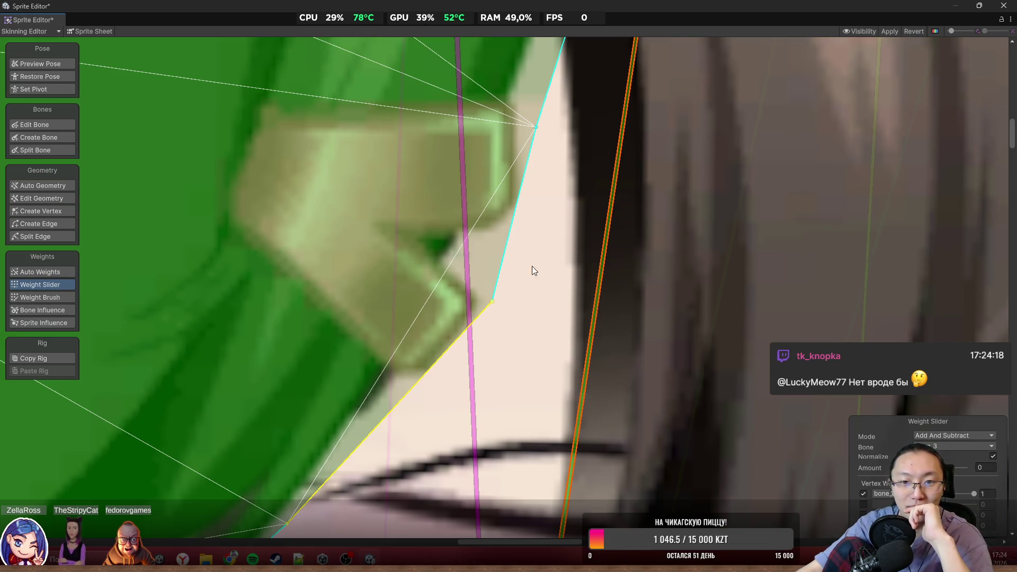
left_click(59, 201)
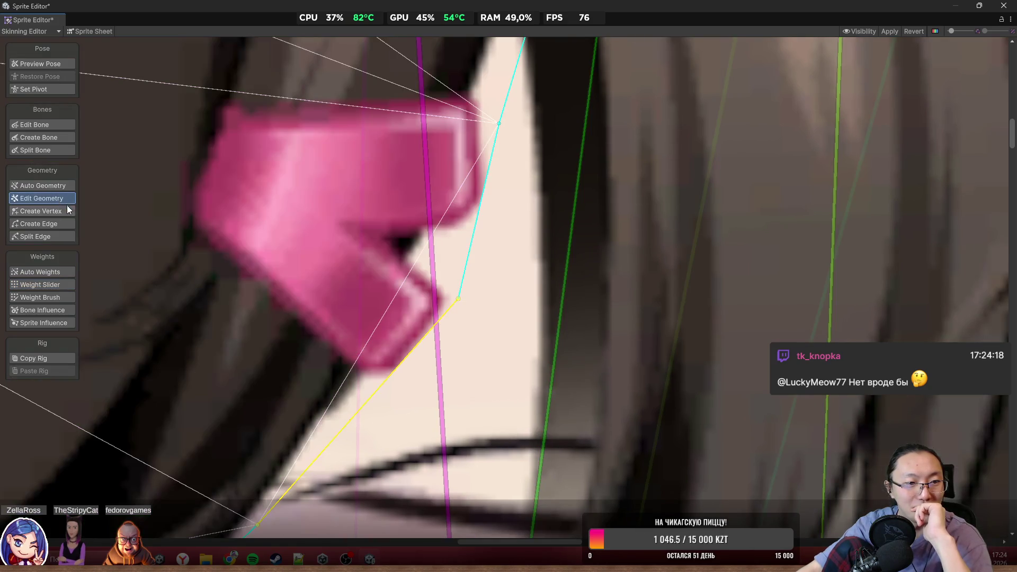
left_click(52, 298)
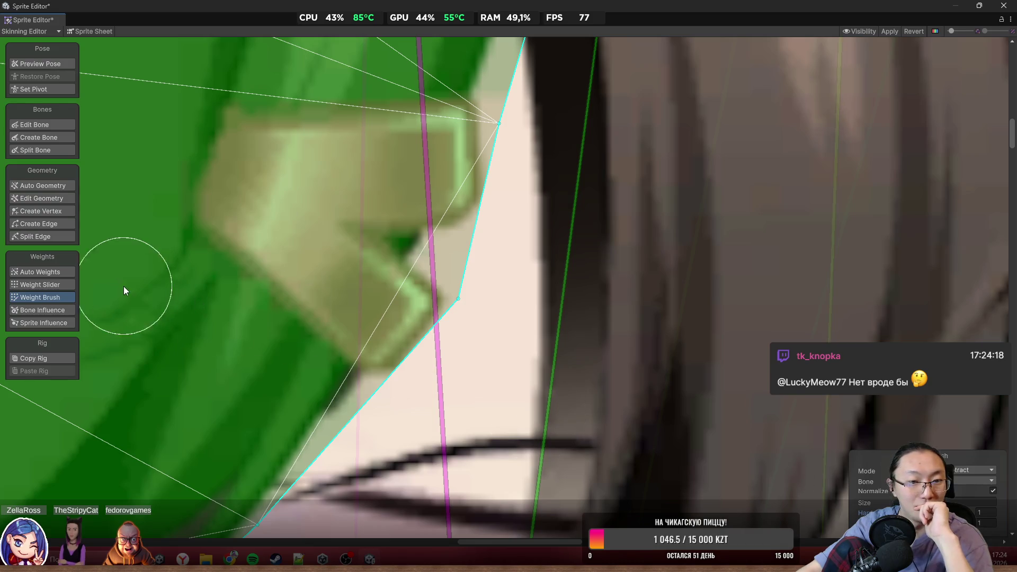
scroll(357, 300, "down", 3)
Add a vertex on the hair outline beside the clip and drag it to follow the hair edge
left_click(39, 200)
left_click(50, 211)
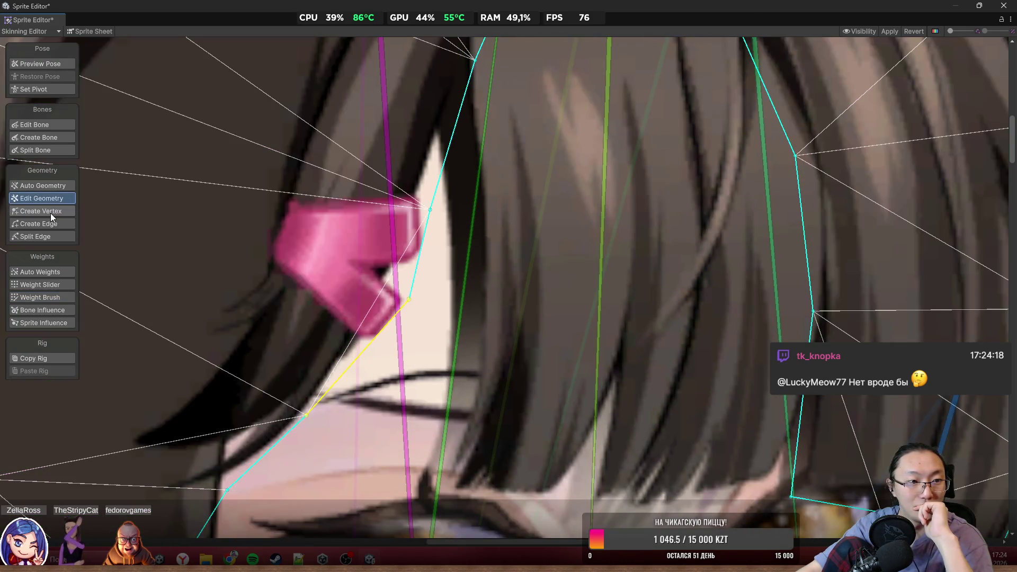
scroll(429, 253, "up", 3)
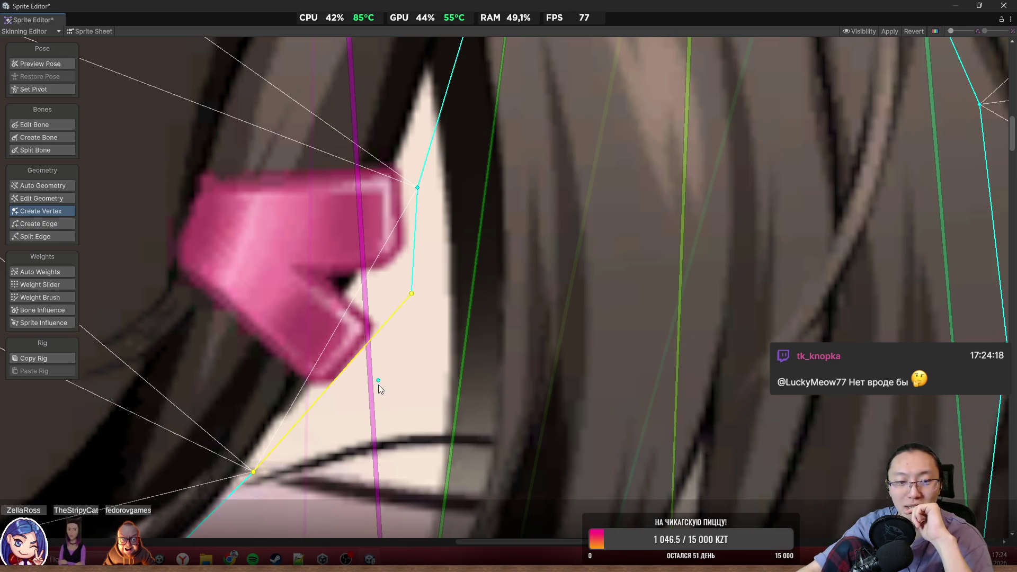
left_click_drag(378, 385, 516, 238)
left_click(425, 281)
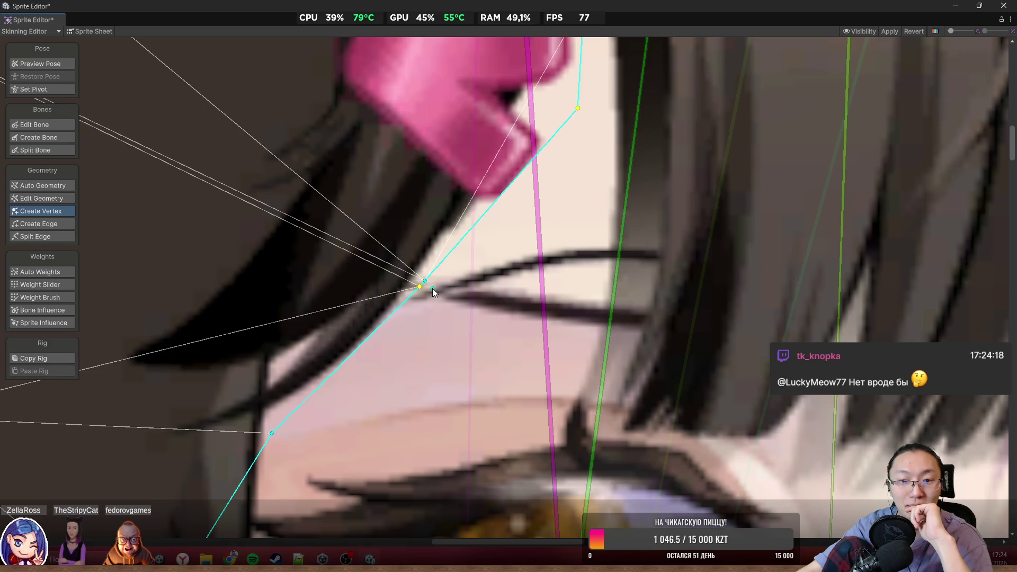
left_click_drag(425, 281, 517, 207)
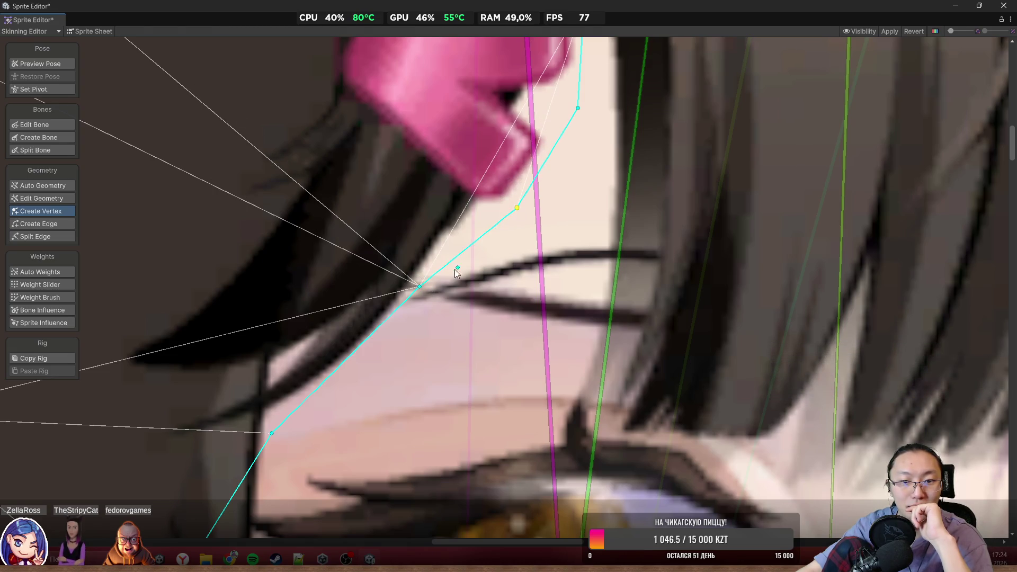
left_click_drag(415, 329, 545, 249)
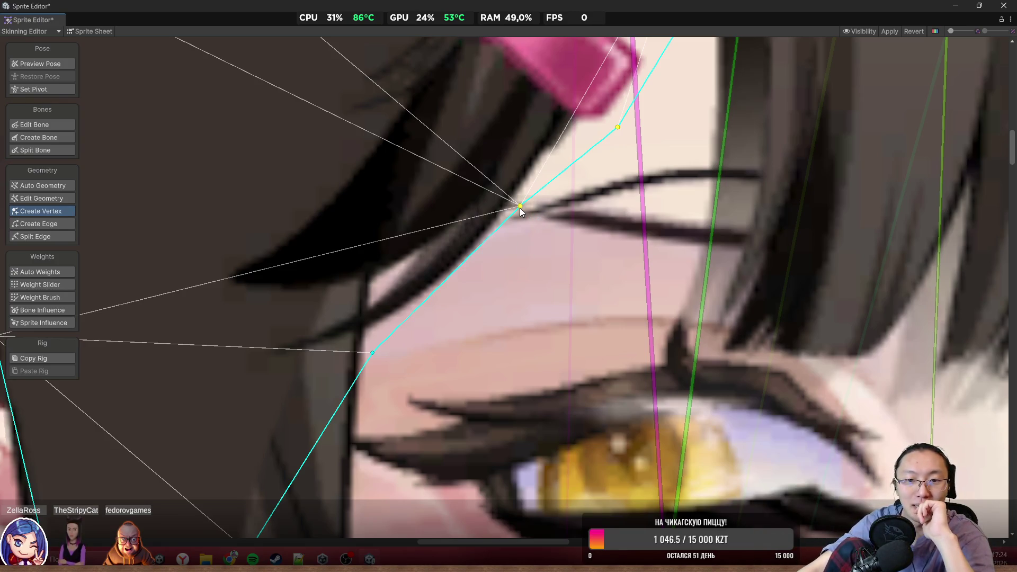
left_click_drag(521, 208, 503, 255)
scroll(595, 389, "down", 5)
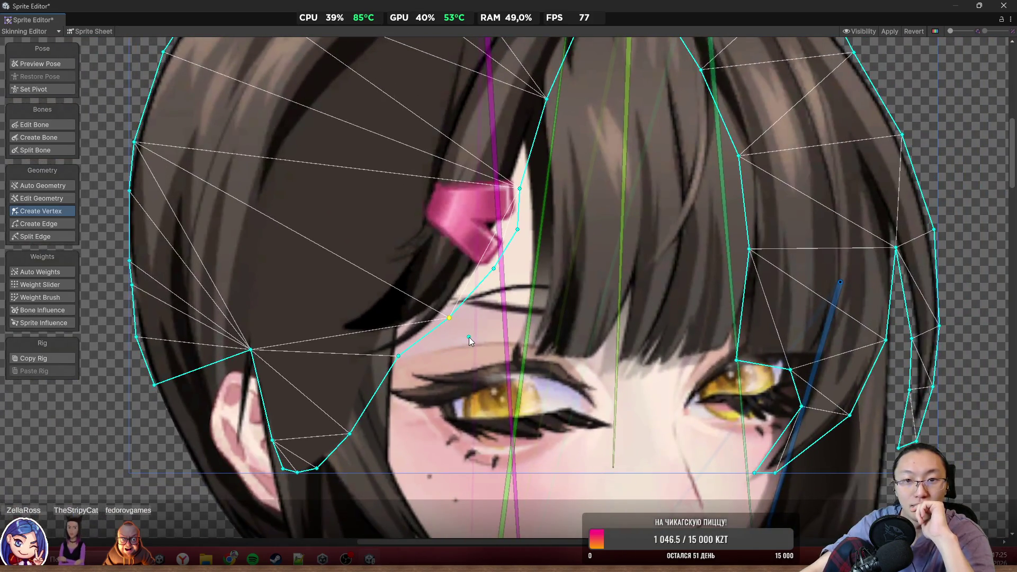
In pose preview, rotate the orange hair bone and right fringe bone to test hair deformation
left_click(41, 64)
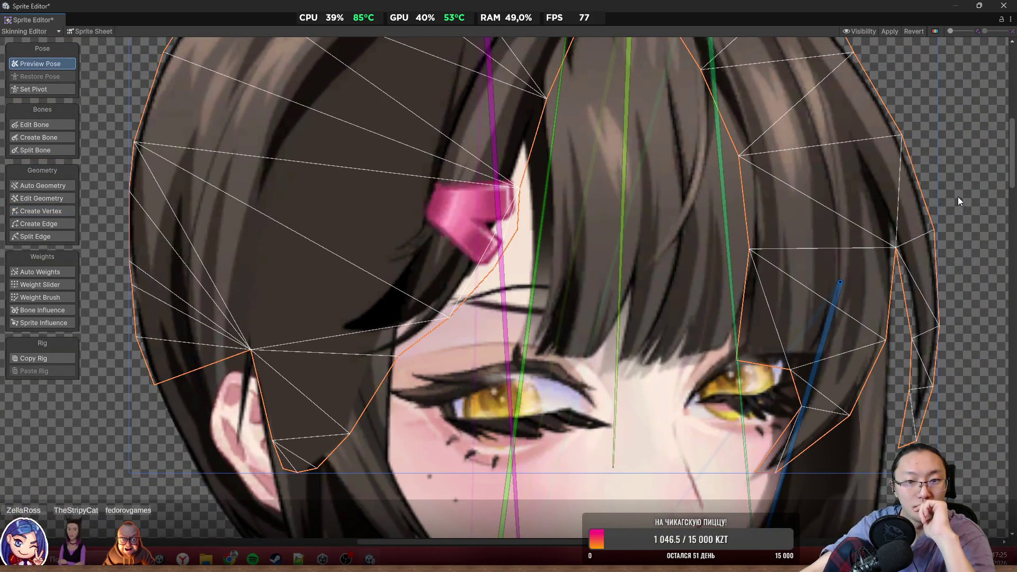
scroll(535, 260, "up", 2)
scroll(504, 250, "down", 3)
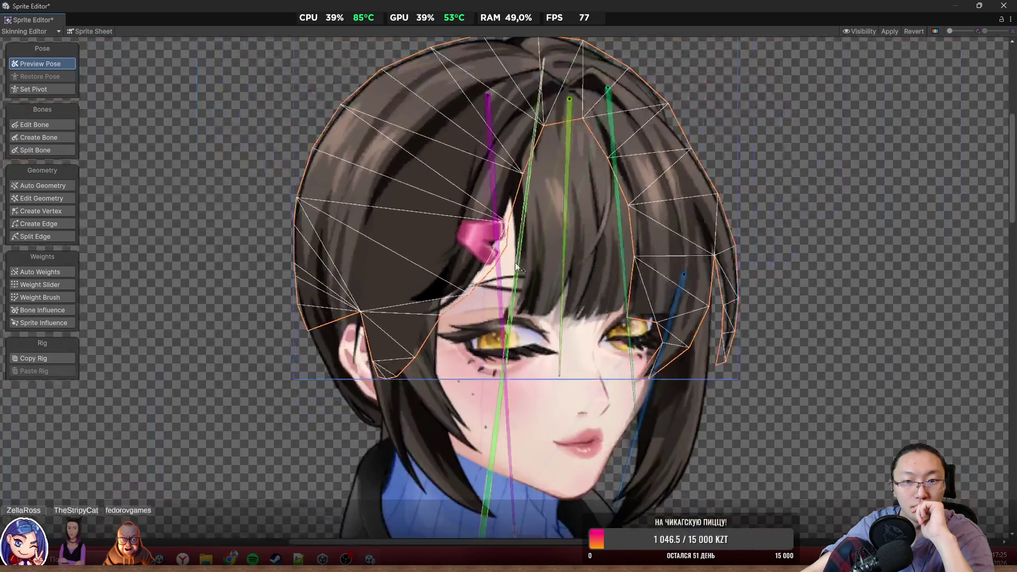
left_click(828, 190)
scroll(555, 263, "up", 4)
scroll(527, 243, "down", 3)
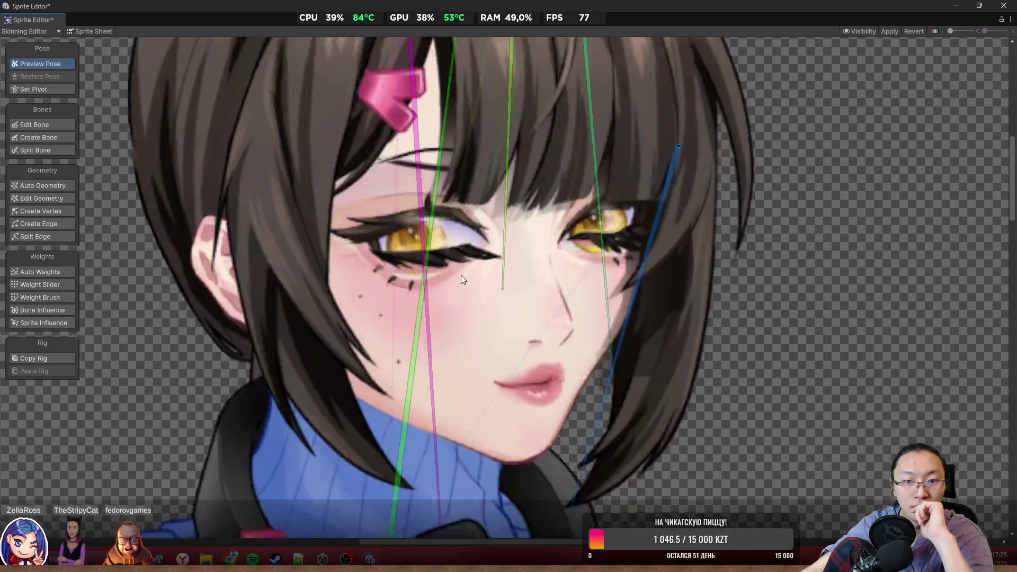
scroll(724, 296, "down", 3)
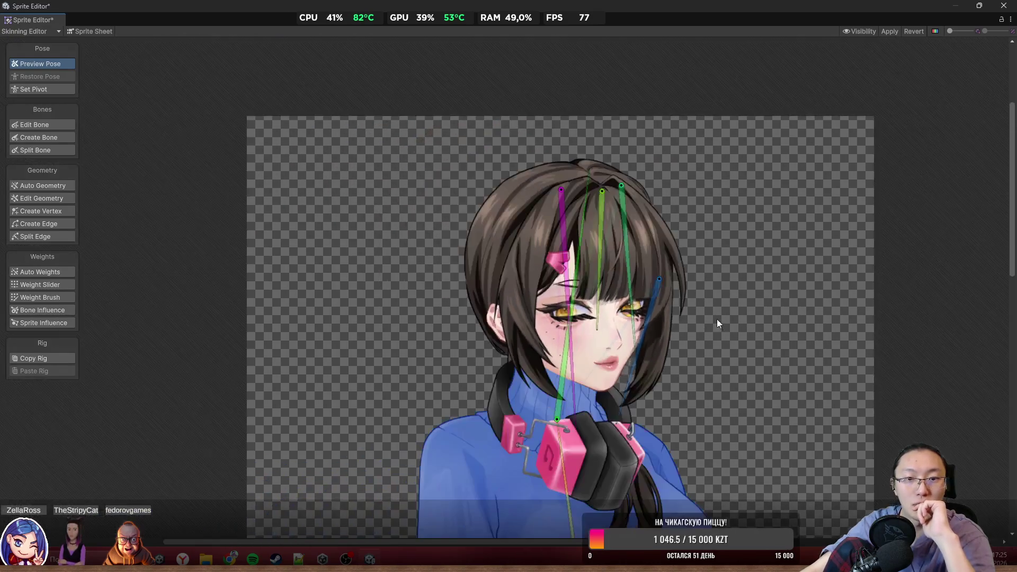
mouse_move(556, 389)
left_mouse_down()
mouse_move(584, 412)
mouse_move(574, 408)
left_mouse_up()
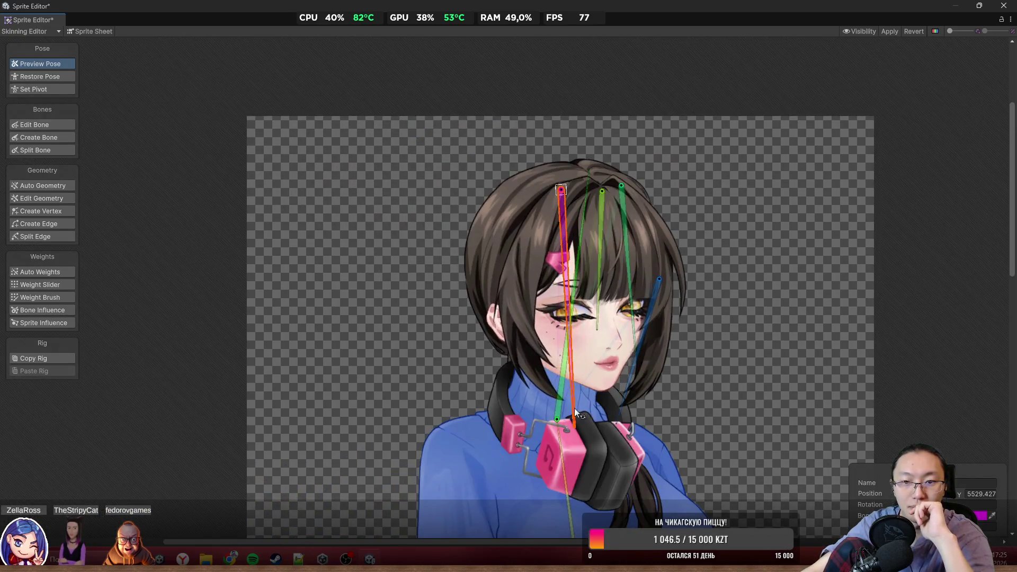
scroll(574, 408, "up", 3)
mouse_move(487, 284)
left_mouse_down()
mouse_move(472, 320)
mouse_move(494, 354)
mouse_move(453, 361)
mouse_move(457, 367)
left_mouse_up()
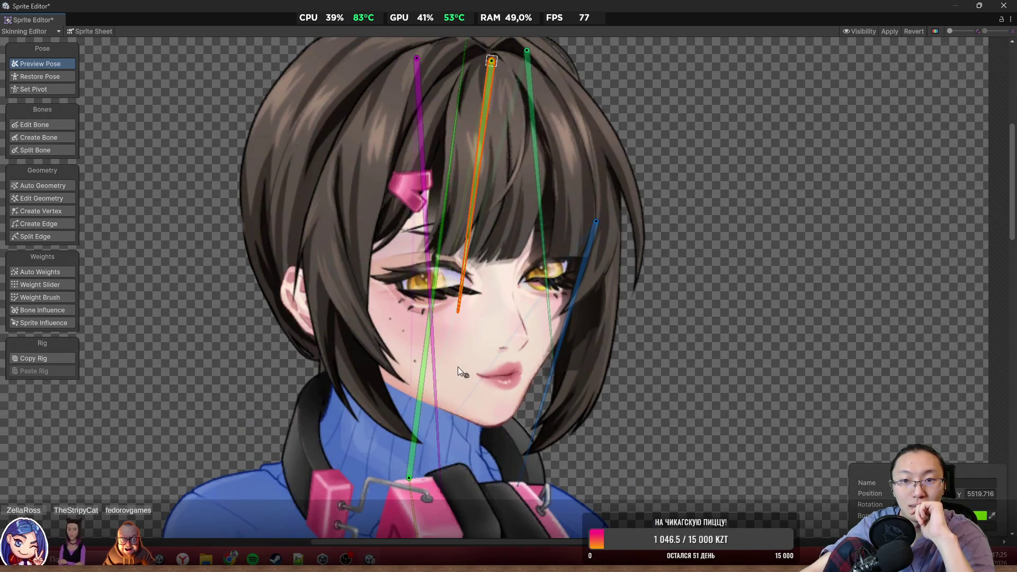
mouse_move(539, 280)
left_mouse_down()
mouse_move(521, 331)
mouse_move(669, 334)
mouse_move(545, 396)
mouse_move(564, 290)
mouse_move(529, 297)
mouse_move(563, 294)
mouse_move(585, 327)
mouse_move(562, 328)
left_mouse_up()
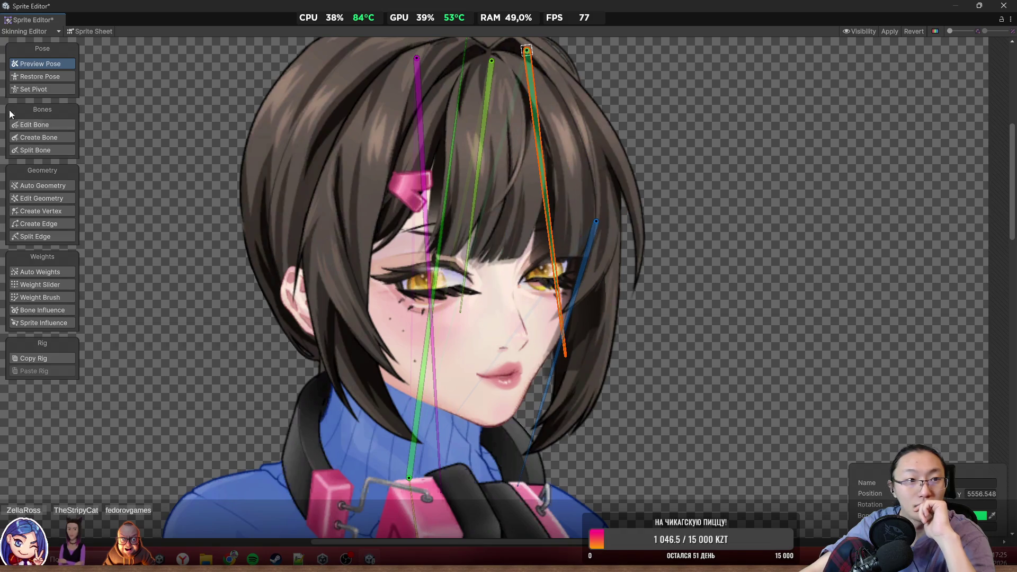
Restore the rest pose, swing the right fringe bone again, then undo that rotation
left_click(36, 75)
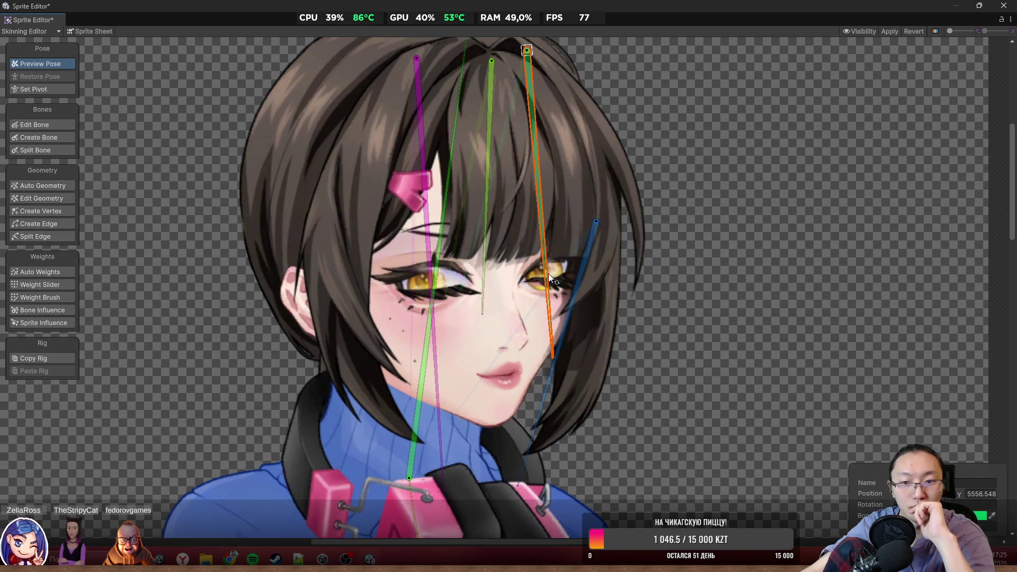
mouse_move(549, 274)
left_mouse_down()
mouse_move(637, 279)
mouse_move(542, 330)
mouse_move(649, 310)
mouse_move(570, 345)
mouse_move(792, 296)
mouse_move(661, 347)
mouse_move(562, 354)
mouse_move(523, 390)
mouse_move(522, 312)
mouse_move(512, 315)
mouse_move(506, 301)
mouse_move(486, 311)
mouse_move(487, 344)
left_mouse_up()
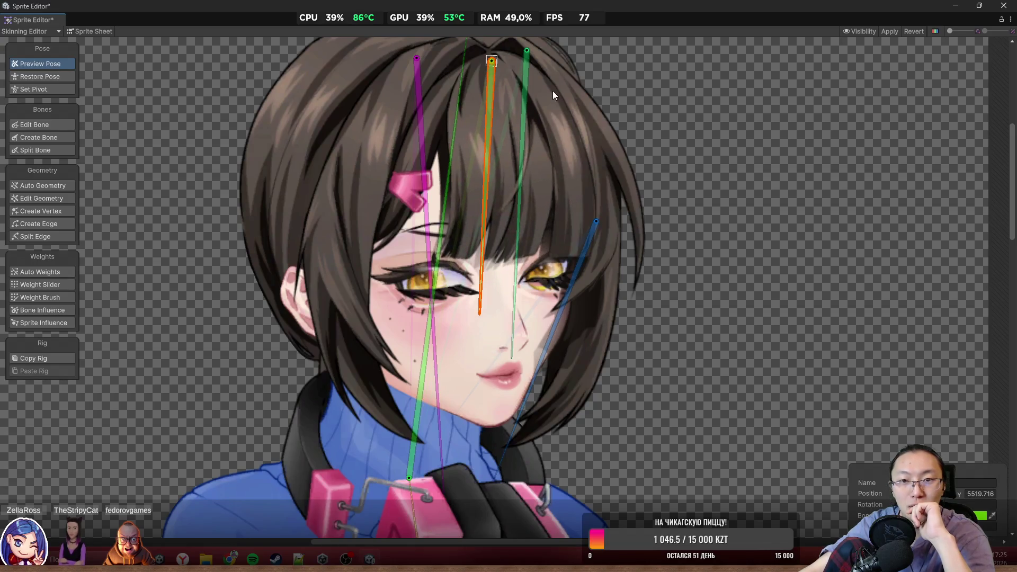
mouse_move(552, 156)
left_mouse_down()
mouse_move(570, 332)
mouse_move(485, 374)
left_mouse_up()
key("ctrl+z")
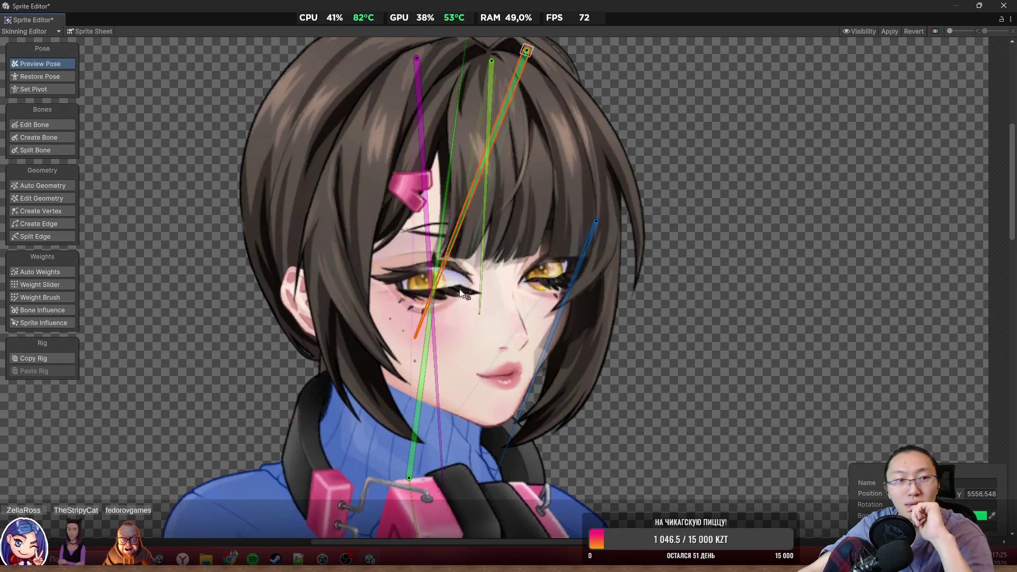
left_click(52, 124)
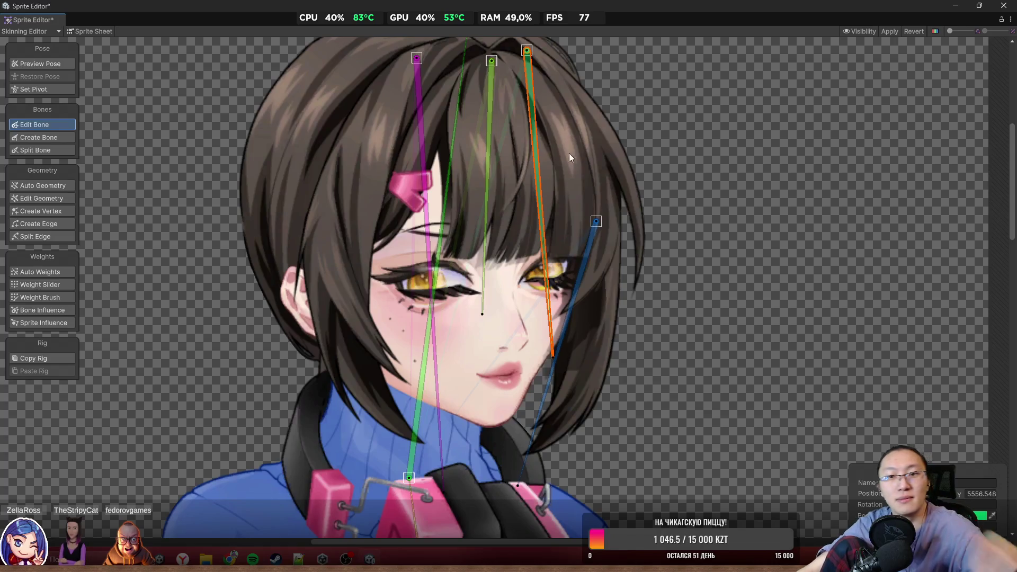
Delete the orange fringe bone and view the remaining hair weights with the Weight Brush overlay
key("Delete")
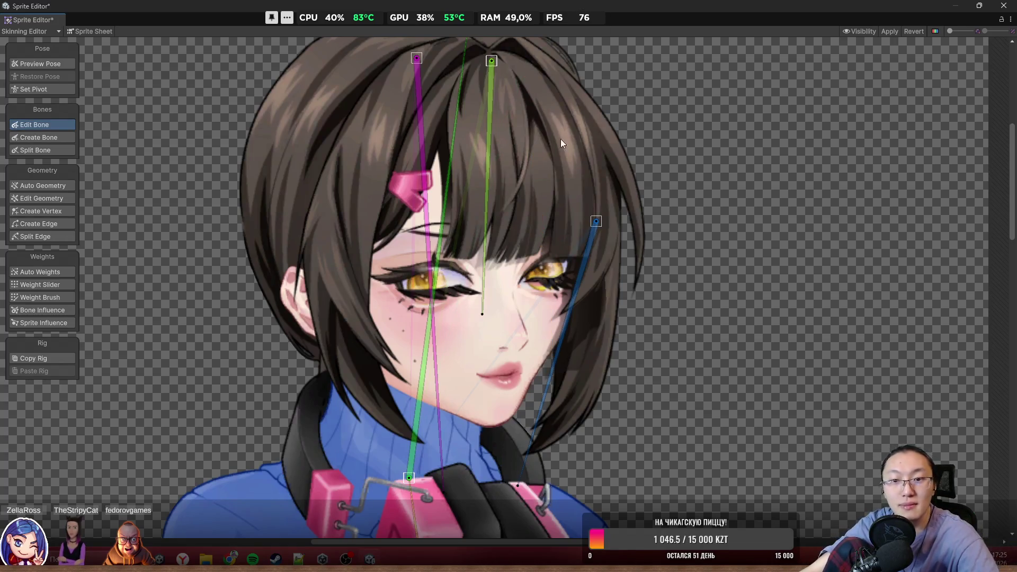
left_click_drag(559, 214, 545, 240)
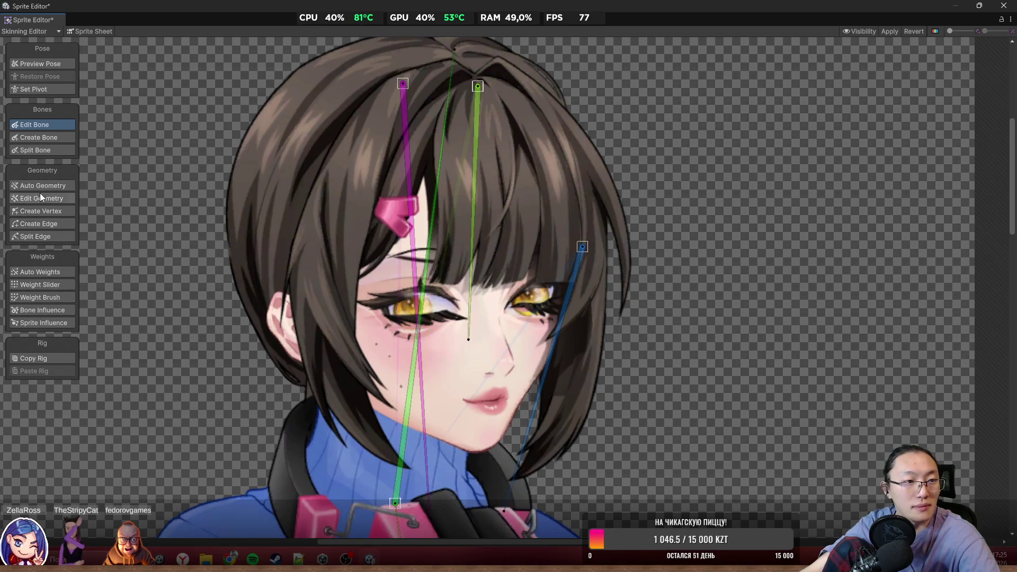
left_click(49, 211)
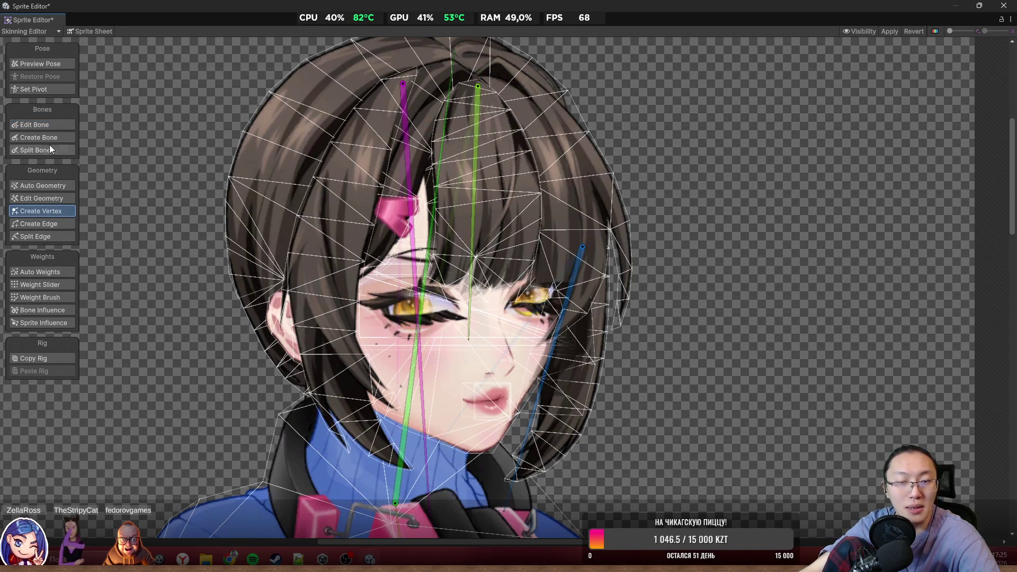
left_click(45, 285)
left_click(40, 296)
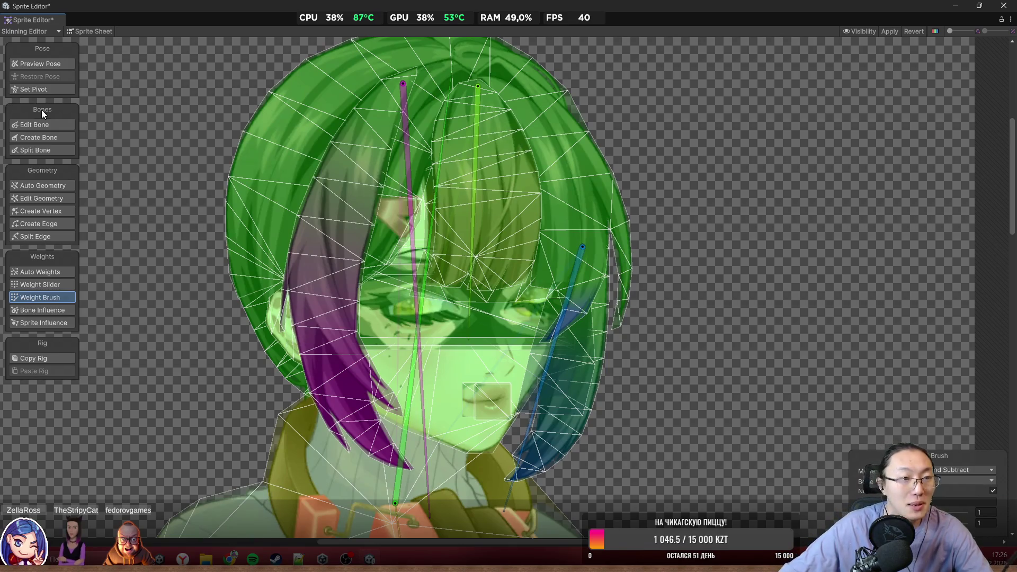
left_click(57, 137)
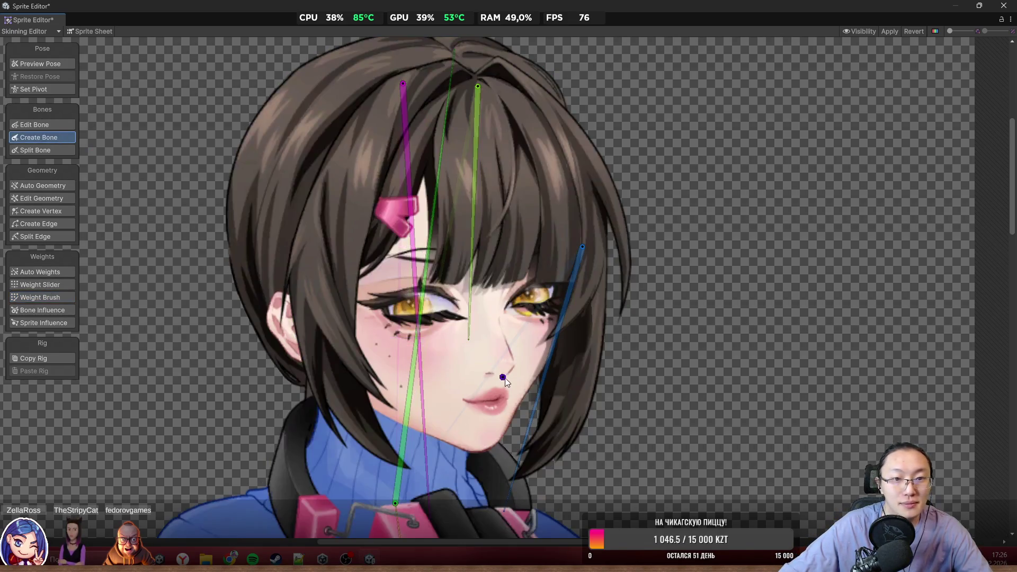
Draw a new bone from the top right of the hair down to near the jaw
left_click(454, 50)
left_click(395, 503)
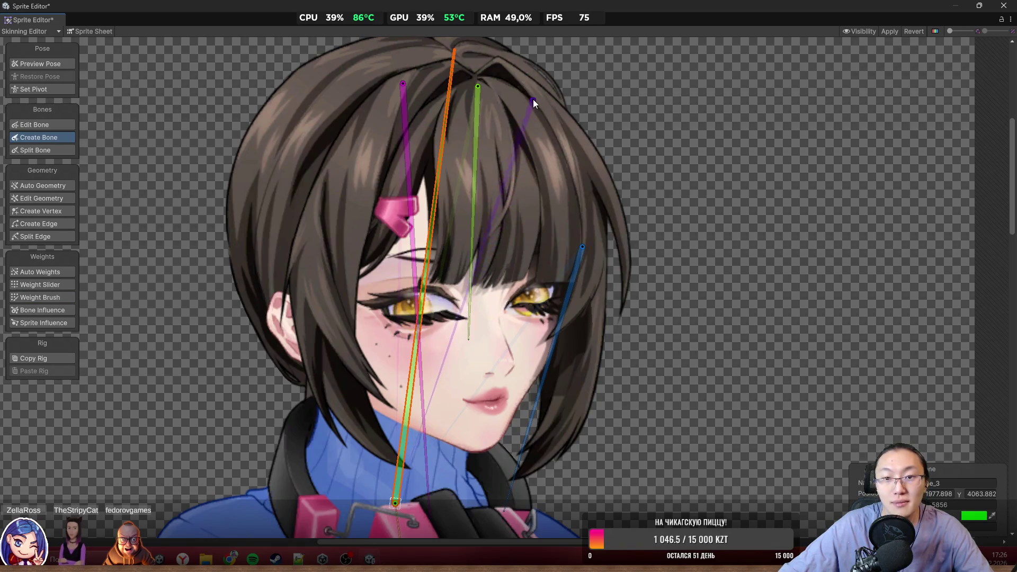
scroll(533, 100, "up", 1)
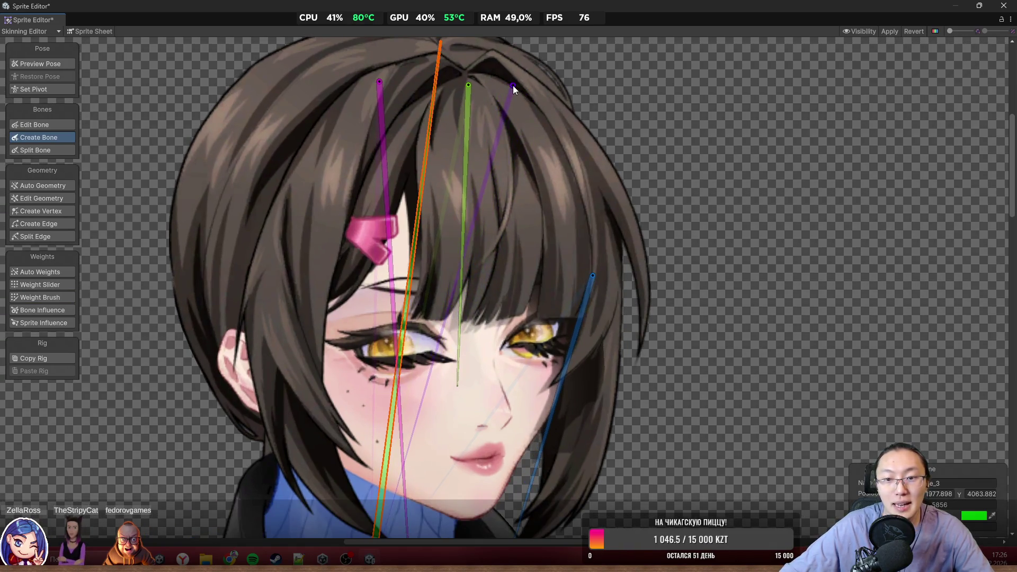
left_click(513, 85)
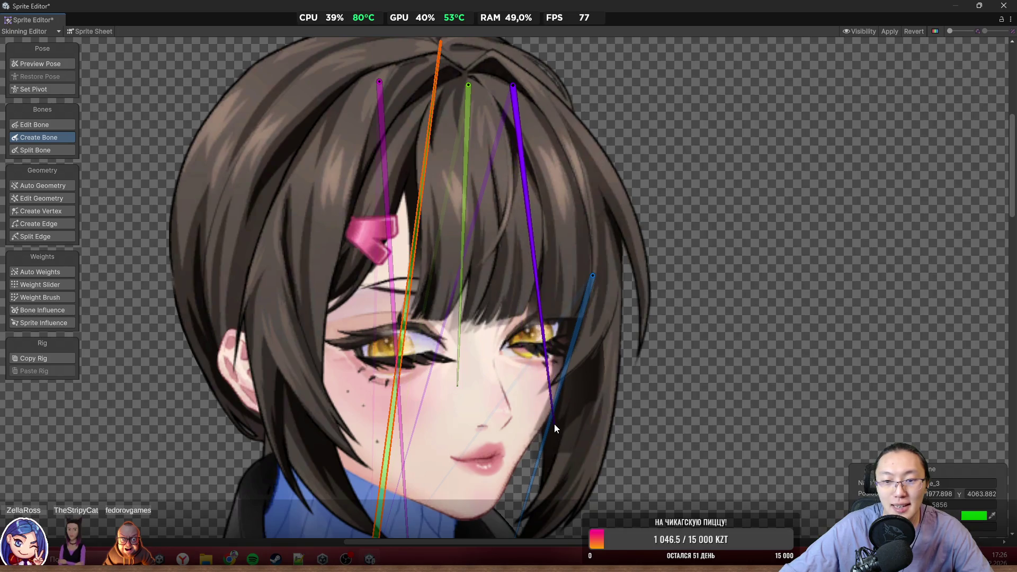
left_click(526, 427)
left_click(233, 193)
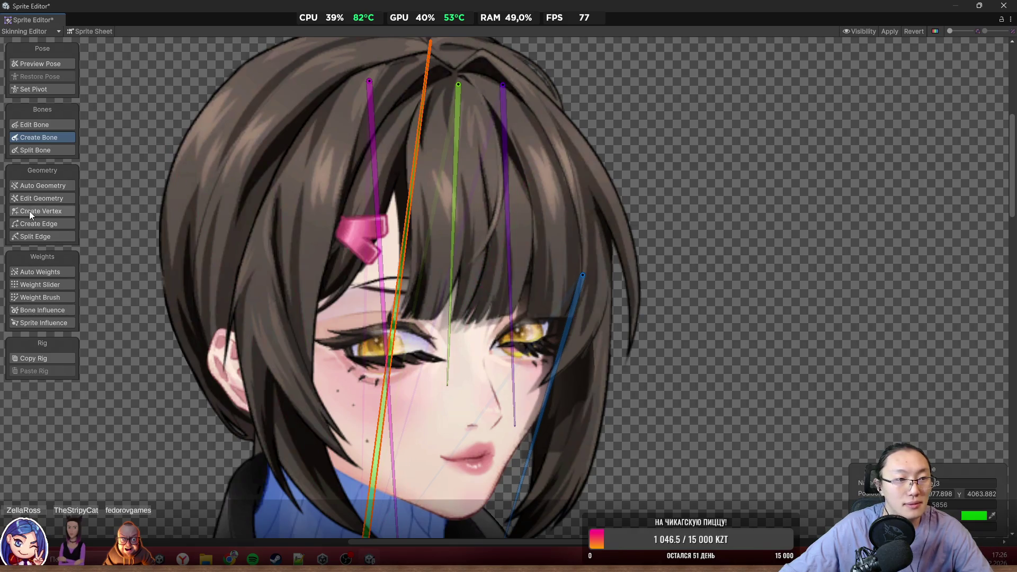
left_click(46, 198)
left_click(42, 302)
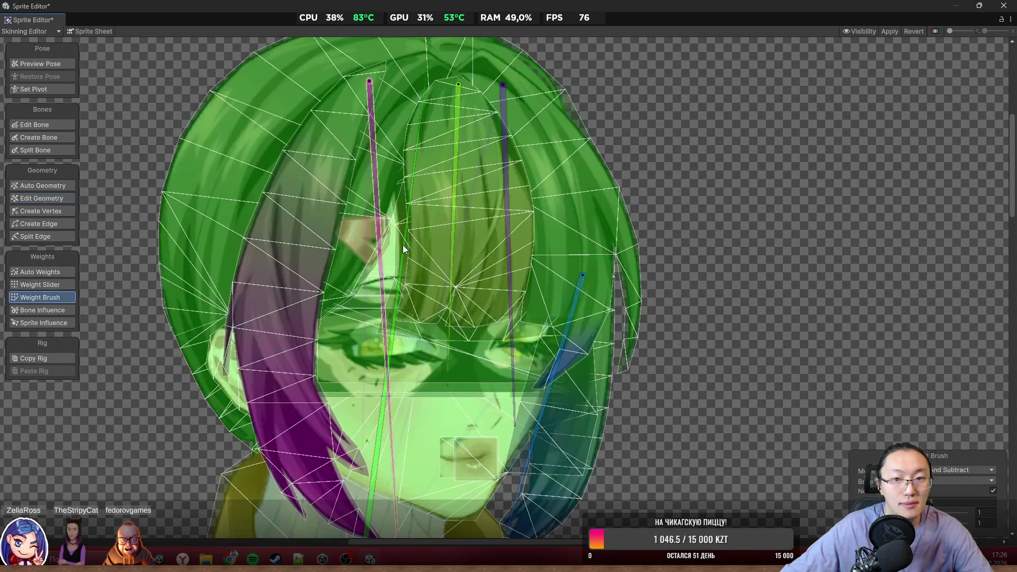
Paint the new bone's weight down the right hair strand using Add And Subtract mode
left_click(568, 174)
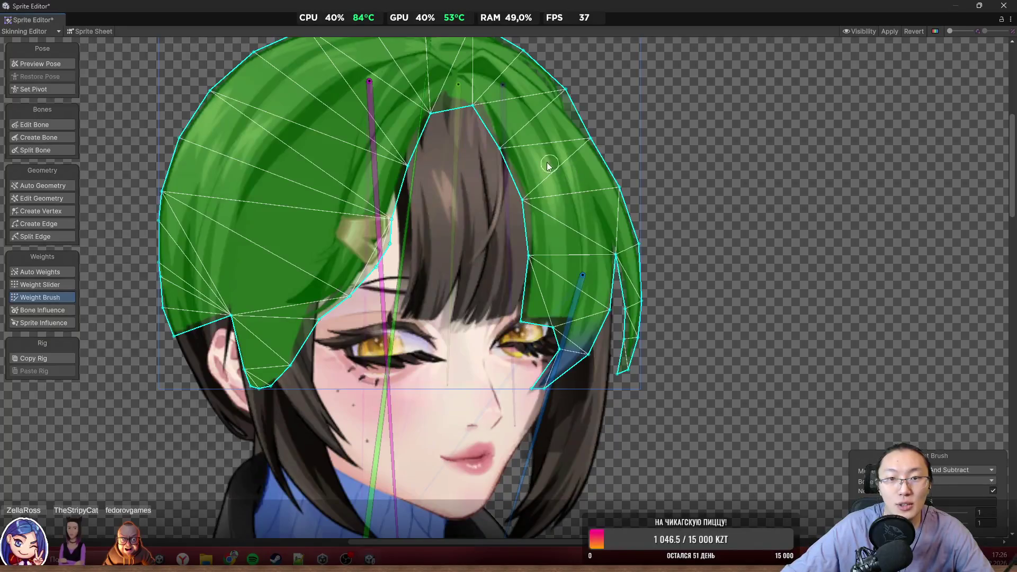
left_click(508, 142)
left_click(962, 470)
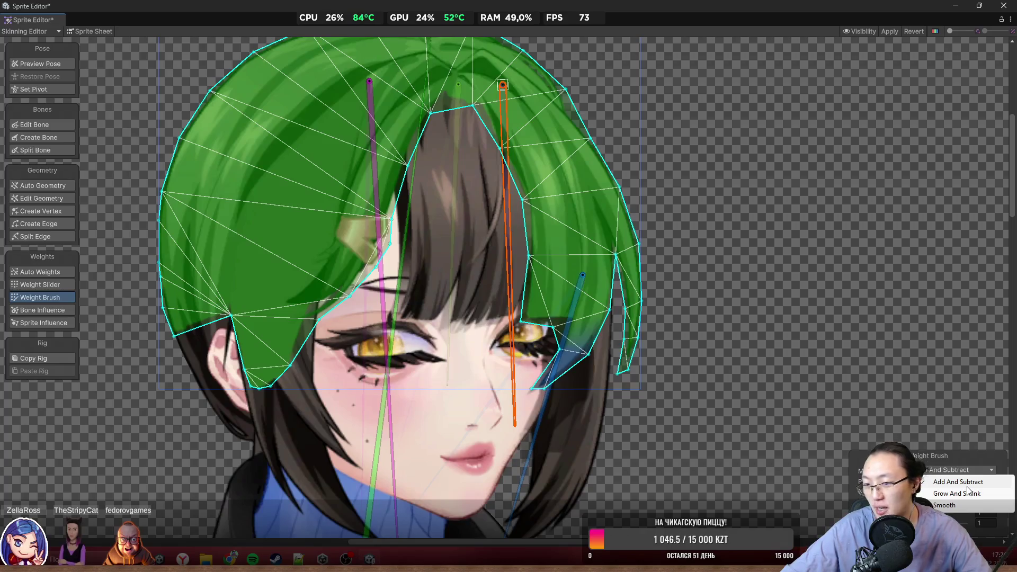
left_click(959, 482)
mouse_move(540, 228)
left_mouse_down()
mouse_move(527, 276)
mouse_move(520, 262)
mouse_move(527, 339)
mouse_move(528, 328)
left_mouse_up()
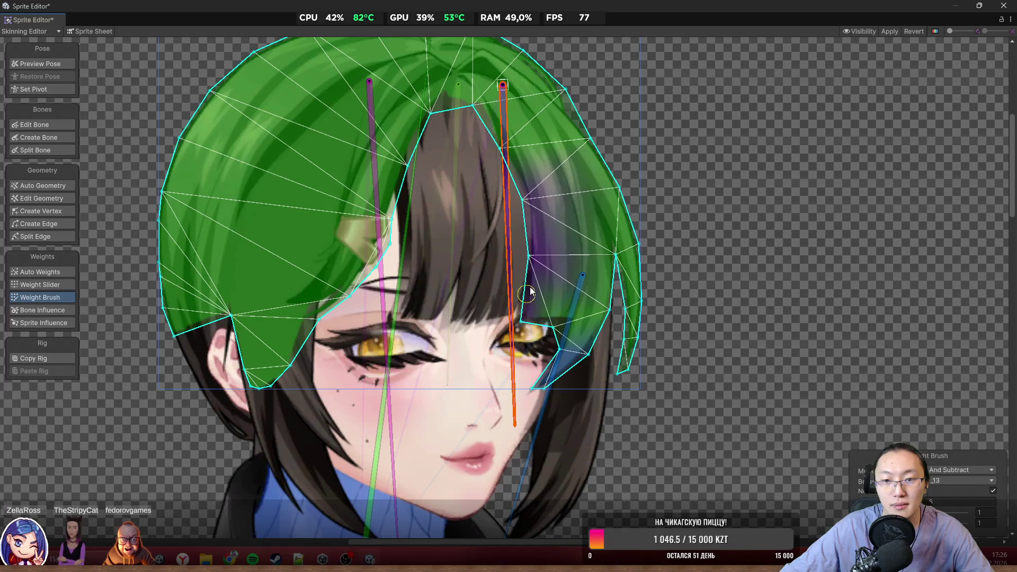
mouse_move(621, 176)
left_mouse_down()
mouse_move(635, 249)
mouse_move(631, 366)
mouse_move(627, 281)
mouse_move(568, 371)
mouse_move(563, 352)
left_mouse_up()
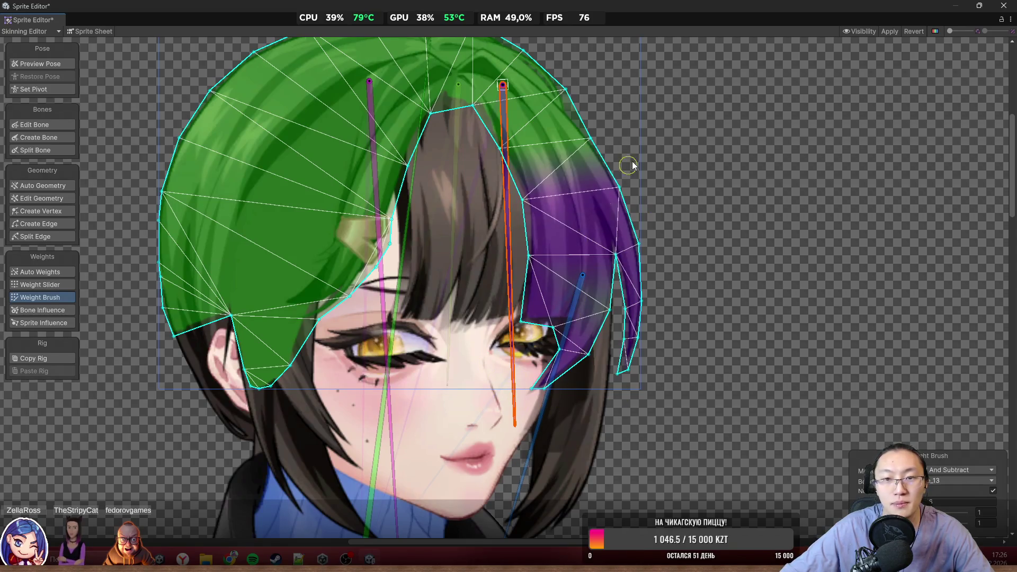
left_click(50, 64)
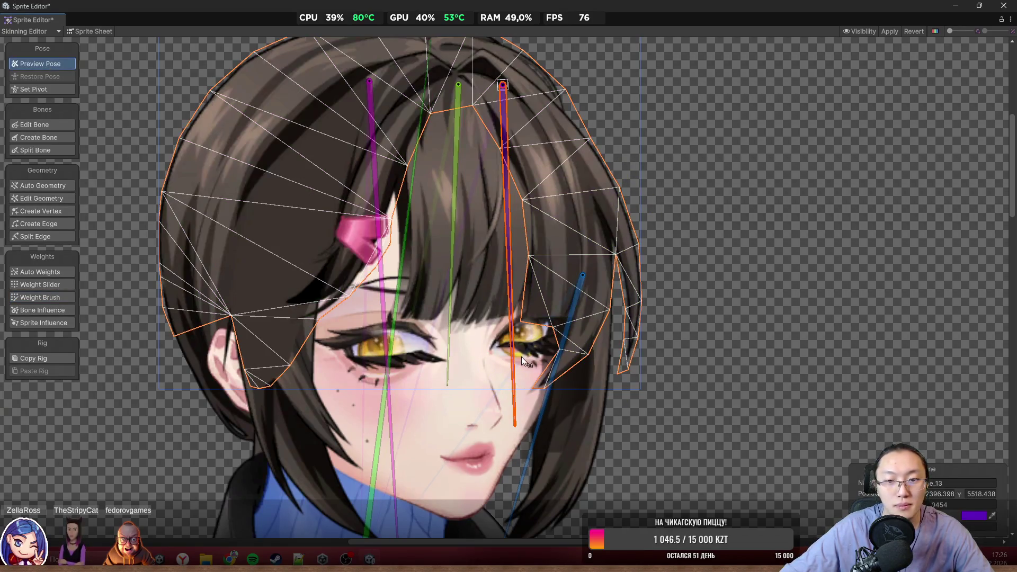
Test the new bone, then smooth the weights down the right hair strand
mouse_move(522, 357)
left_mouse_down()
mouse_move(506, 380)
mouse_move(546, 380)
mouse_move(518, 403)
mouse_move(555, 398)
mouse_move(527, 412)
mouse_move(536, 401)
mouse_move(517, 400)
mouse_move(490, 423)
mouse_move(503, 424)
left_mouse_up()
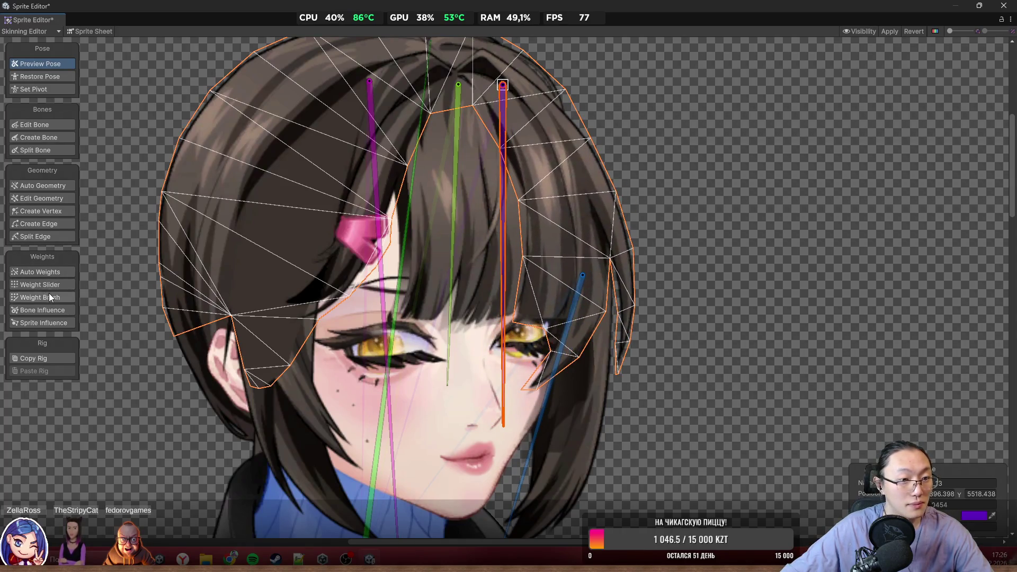
left_click(47, 297)
left_click(962, 471)
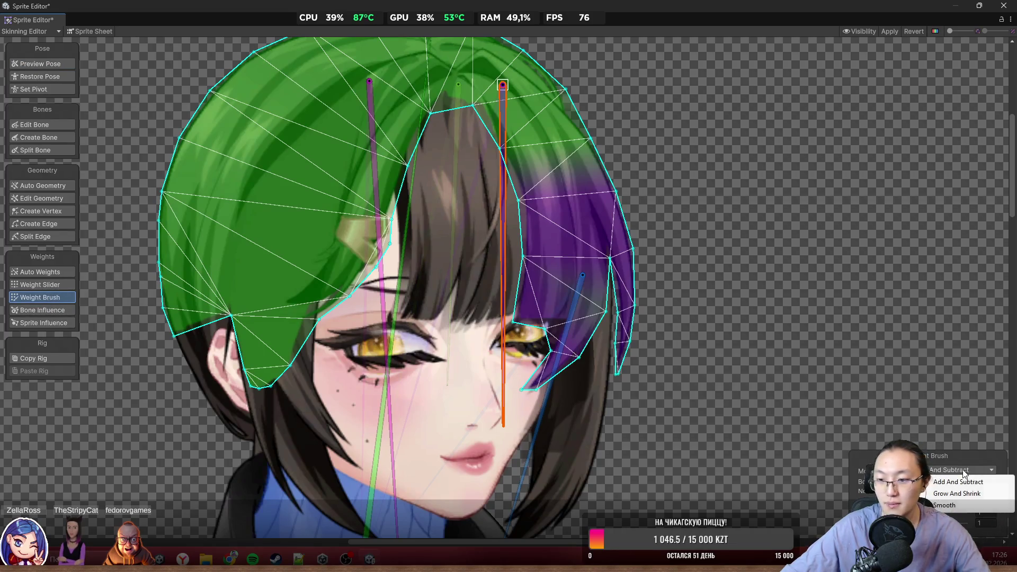
left_click(973, 488)
scroll(493, 96, "up", 3)
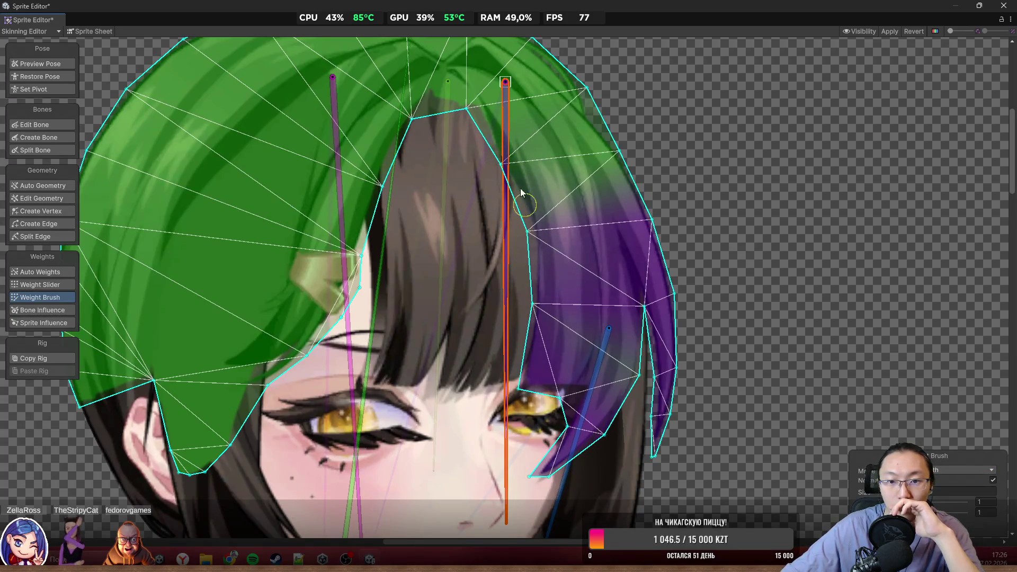
mouse_move(533, 416)
left_mouse_down()
mouse_move(568, 404)
mouse_move(617, 356)
mouse_move(616, 129)
mouse_move(598, 91)
mouse_move(673, 318)
mouse_move(657, 445)
mouse_move(631, 339)
mouse_move(611, 414)
mouse_move(530, 456)
left_mouse_up()
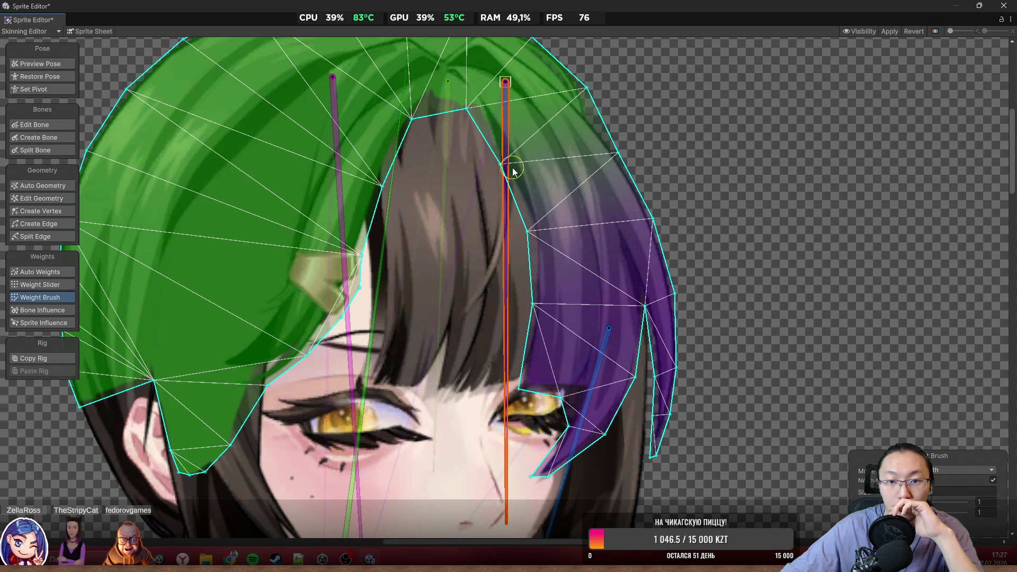
mouse_move(512, 257)
left_mouse_down()
mouse_move(493, 282)
mouse_move(510, 382)
mouse_move(500, 440)
mouse_move(510, 421)
mouse_move(488, 482)
left_mouse_up()
Select the bangs sprite and set the Weight Slider mode to Add And Subtract
scroll(609, 151, "up", 2)
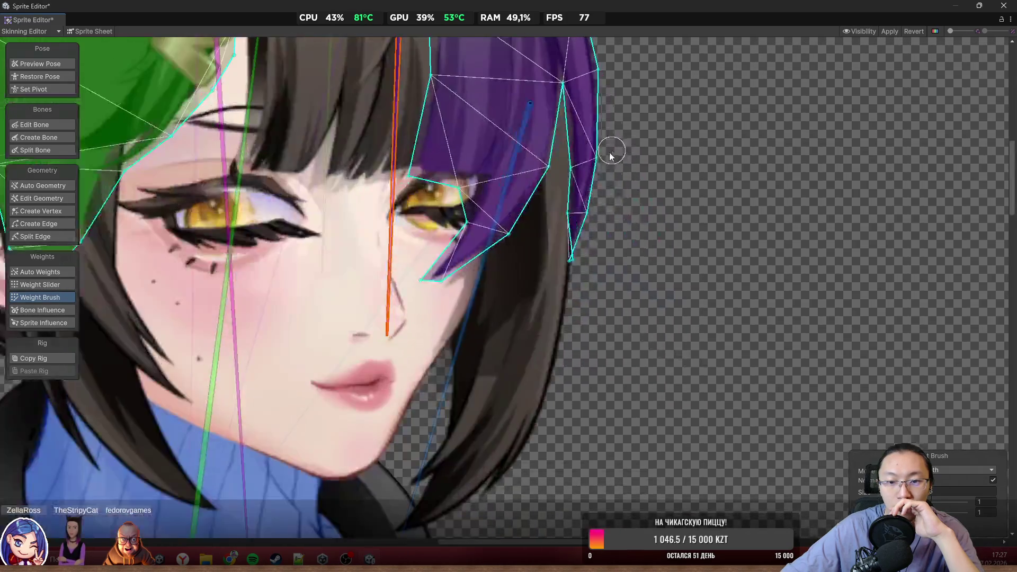
left_click(533, 265)
left_click(536, 269)
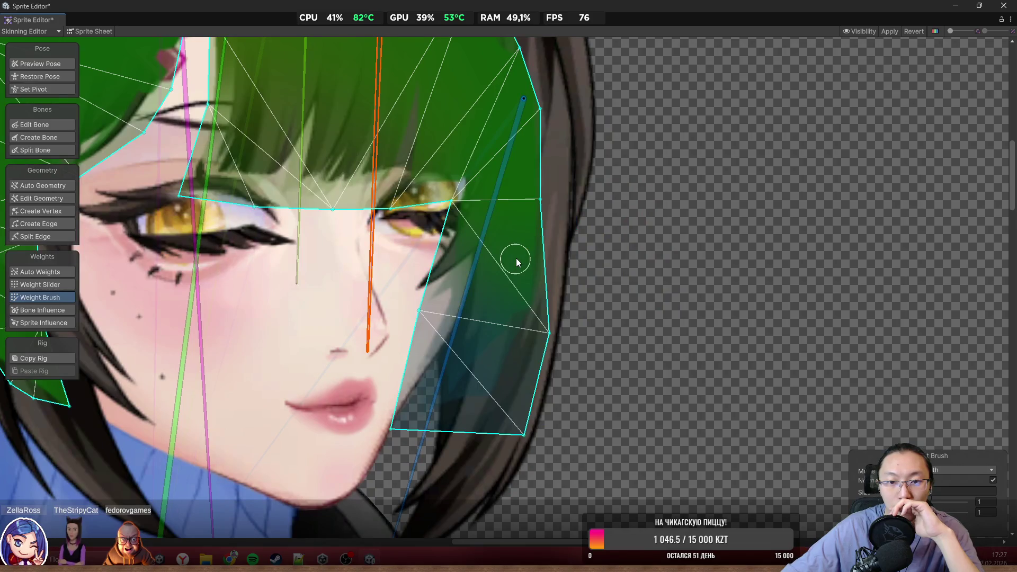
scroll(516, 259, "down", 2)
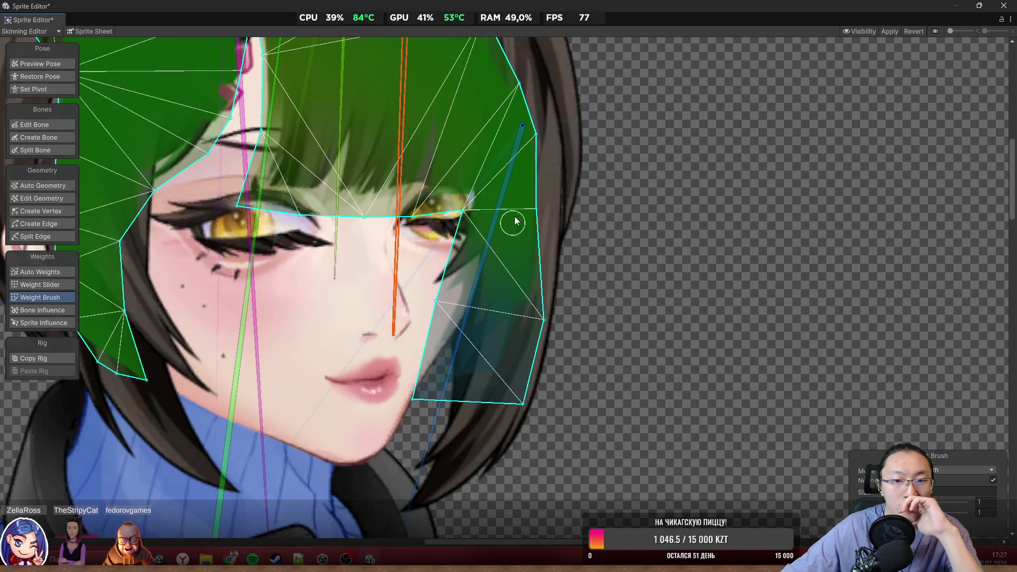
left_click_drag(516, 220, 531, 290)
scroll(502, 257, "down", 3)
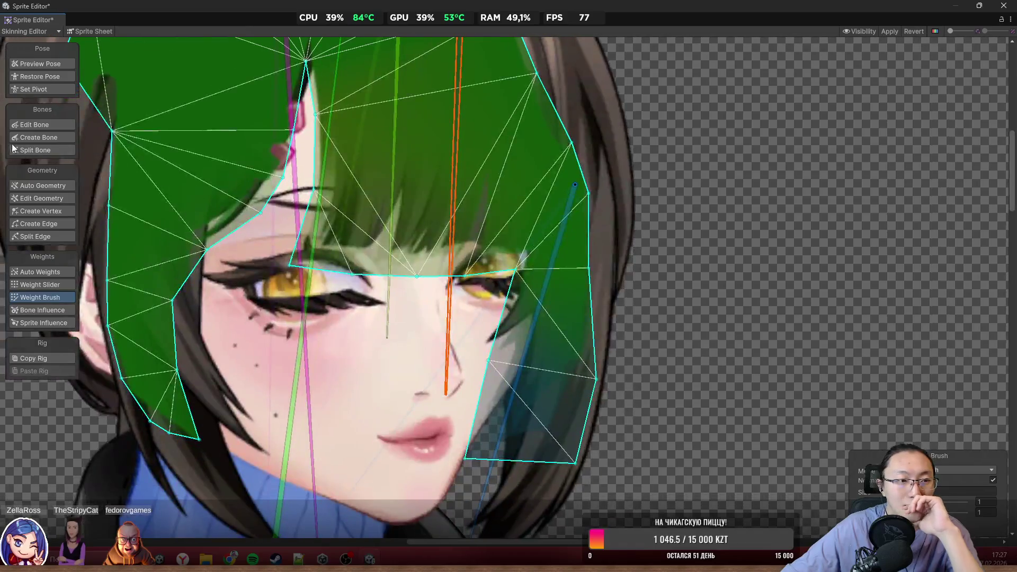
left_click(34, 64)
left_click(37, 284)
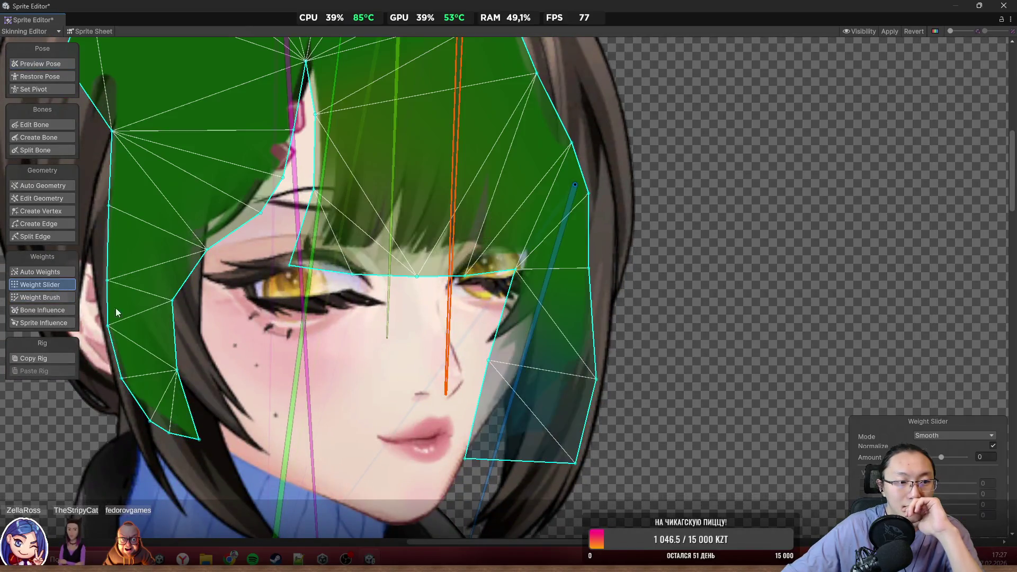
left_click(954, 436)
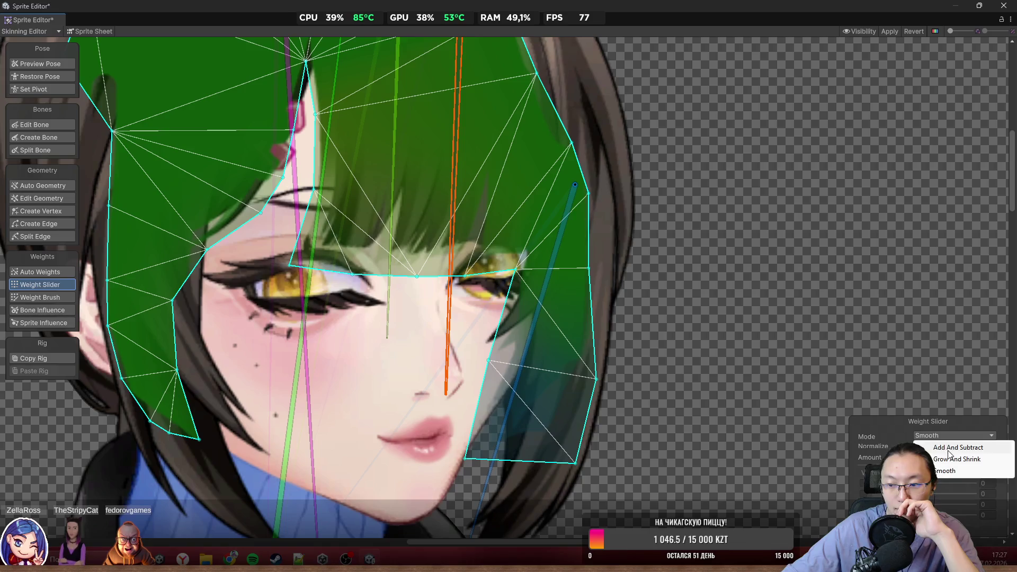
left_click(954, 446)
Paint the new bone's weight over the right bangs near the cheek with Add And Subtract
left_click(40, 297)
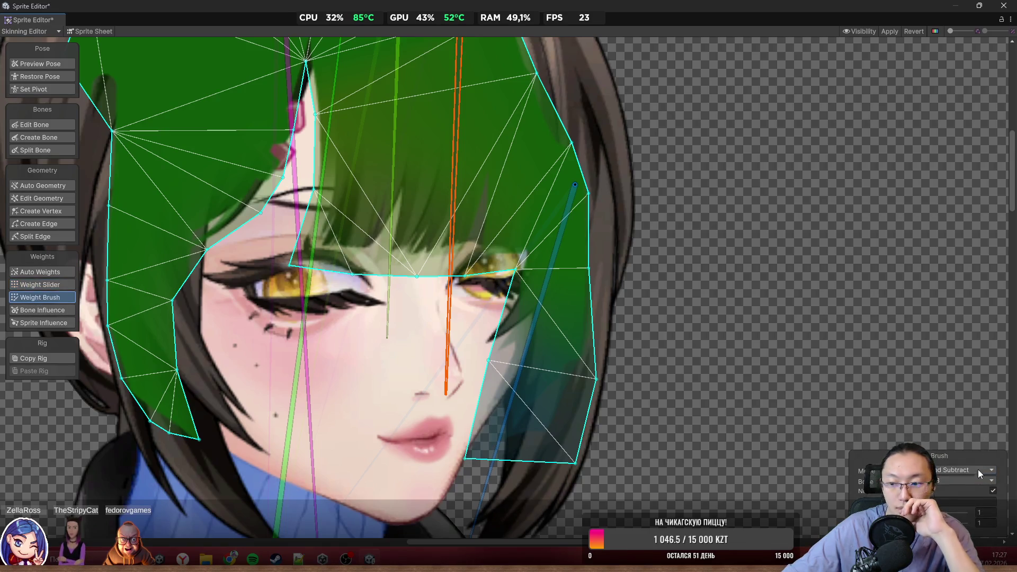
left_click(976, 479)
left_click(846, 484)
left_click(961, 470)
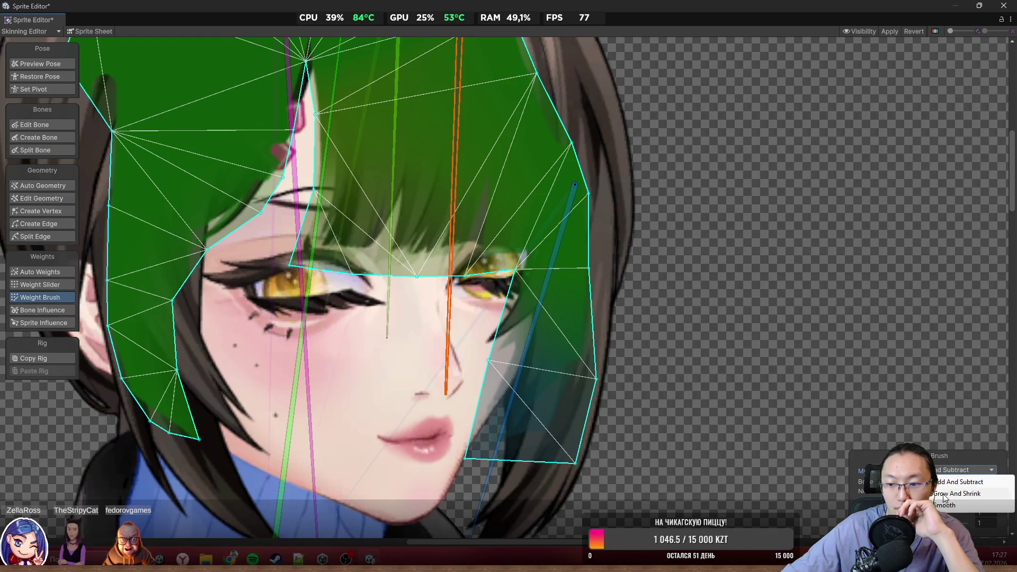
left_click(959, 481)
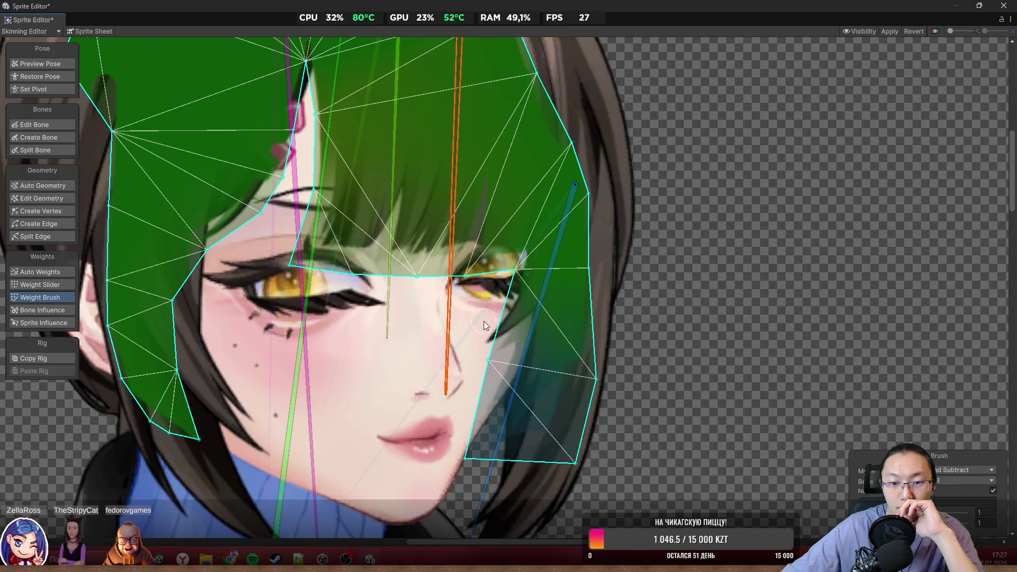
mouse_move(484, 321)
left_mouse_down()
mouse_move(422, 349)
mouse_move(498, 357)
mouse_move(470, 469)
mouse_move(570, 459)
mouse_move(588, 386)
mouse_move(569, 399)
mouse_move(572, 383)
mouse_move(518, 465)
mouse_move(369, 470)
left_mouse_up()
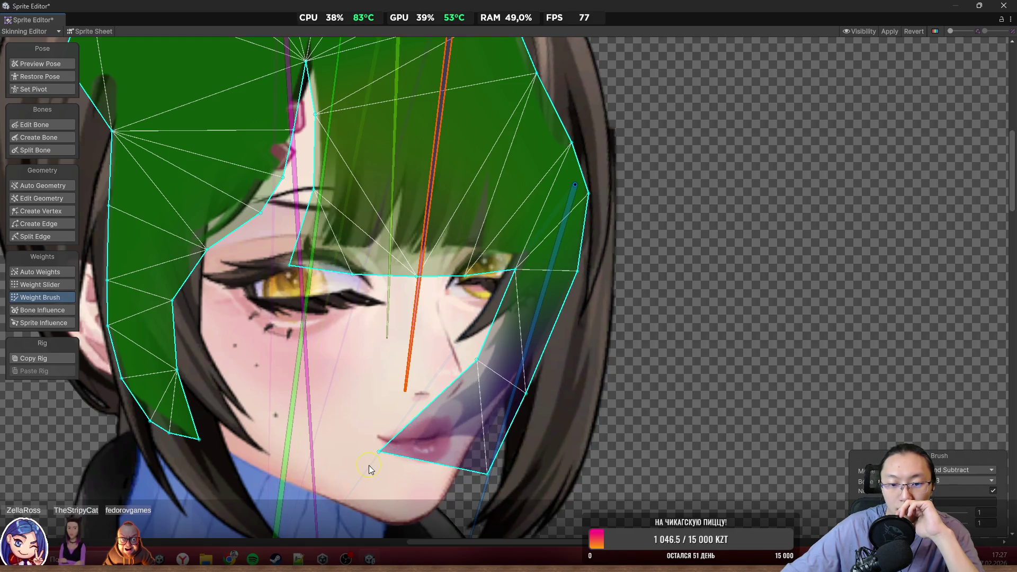
mouse_move(360, 418)
left_mouse_down()
mouse_move(472, 360)
mouse_move(467, 371)
mouse_move(513, 268)
mouse_move(500, 263)
mouse_move(480, 278)
left_mouse_up()
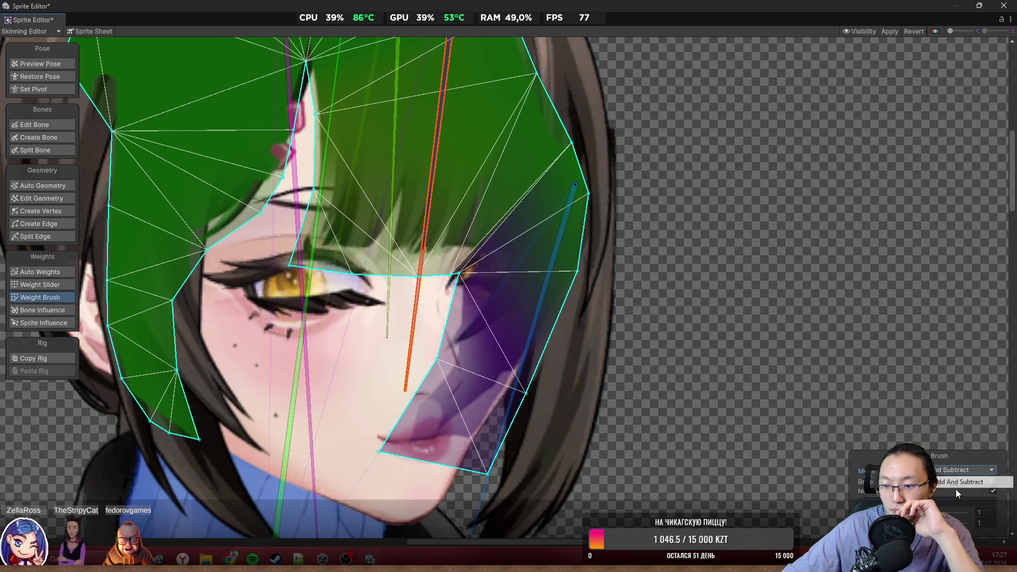
Smooth the bangs weights near the cheek and down the bangs
left_click(970, 470)
left_click(970, 500)
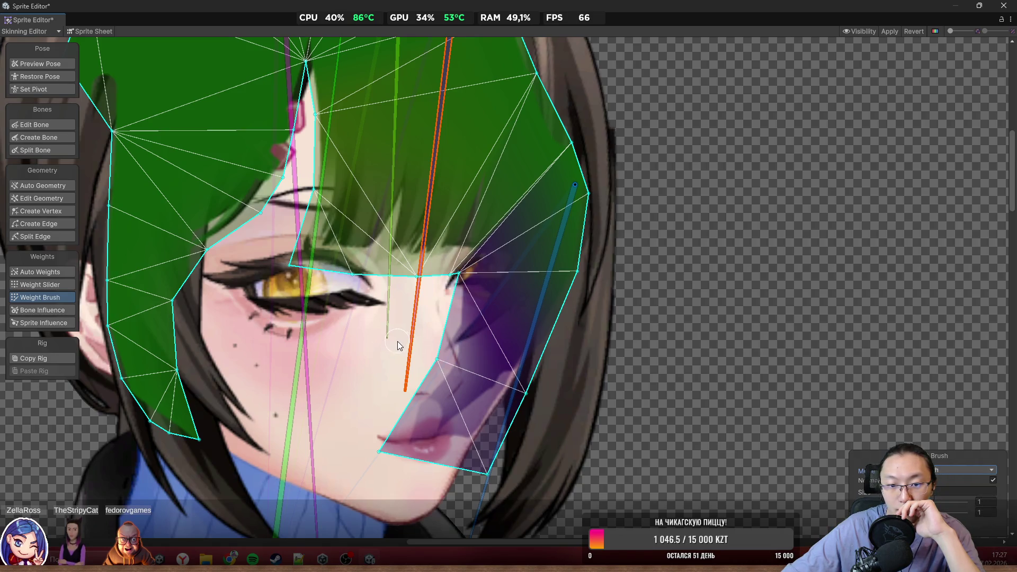
mouse_move(397, 341)
left_mouse_down()
mouse_move(443, 367)
mouse_move(457, 434)
mouse_move(555, 449)
mouse_move(580, 313)
mouse_move(571, 177)
mouse_move(586, 325)
left_mouse_up()
mouse_move(457, 341)
left_mouse_down()
mouse_move(472, 450)
mouse_move(519, 453)
mouse_move(483, 484)
left_mouse_up()
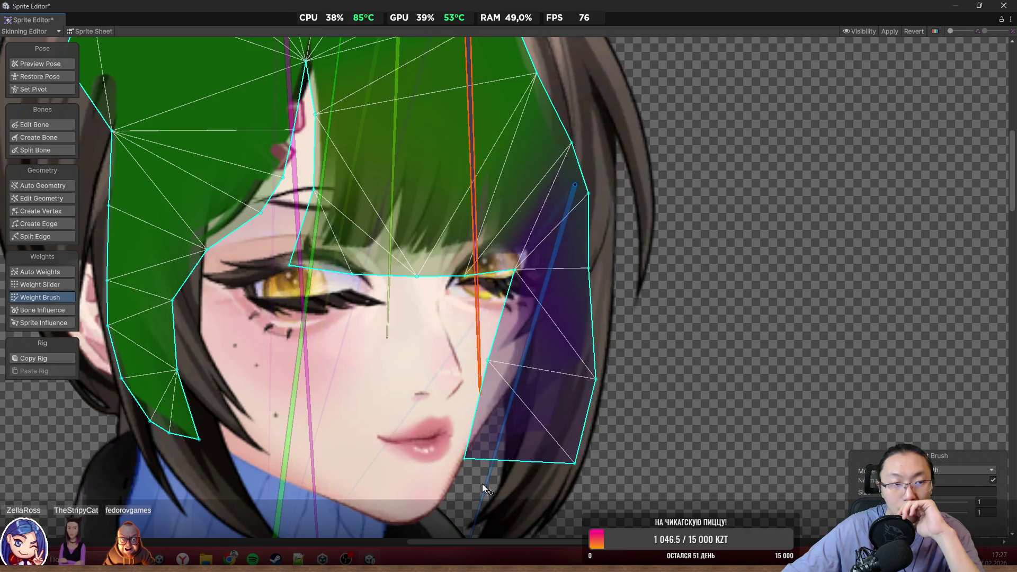
key("shift+1")
Rotate the new bone to check the hair and bangs follow it
left_click(782, 260)
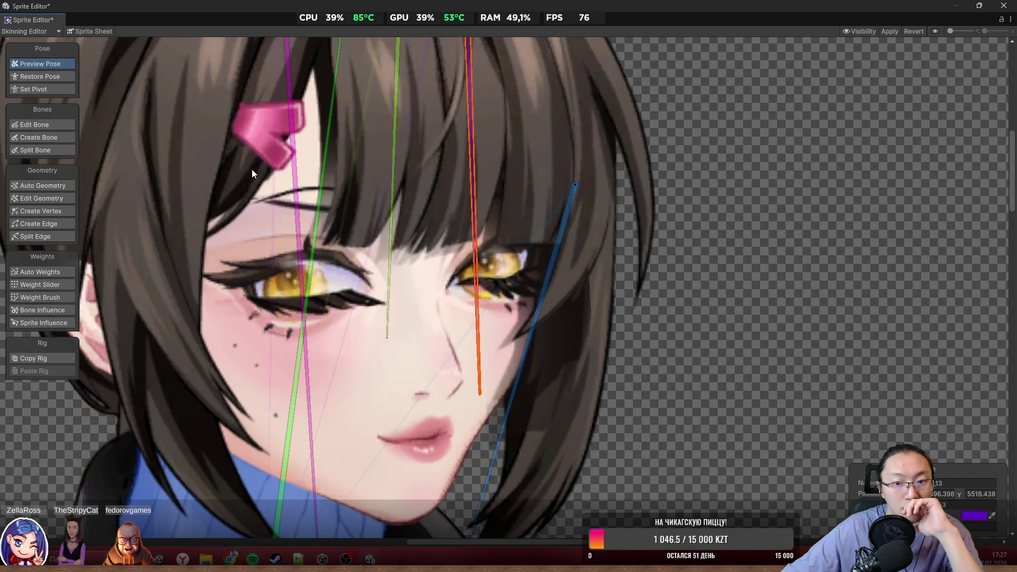
mouse_move(481, 336)
left_mouse_down()
mouse_move(445, 376)
mouse_move(487, 392)
mouse_move(479, 422)
mouse_move(491, 432)
mouse_move(469, 459)
left_mouse_up()
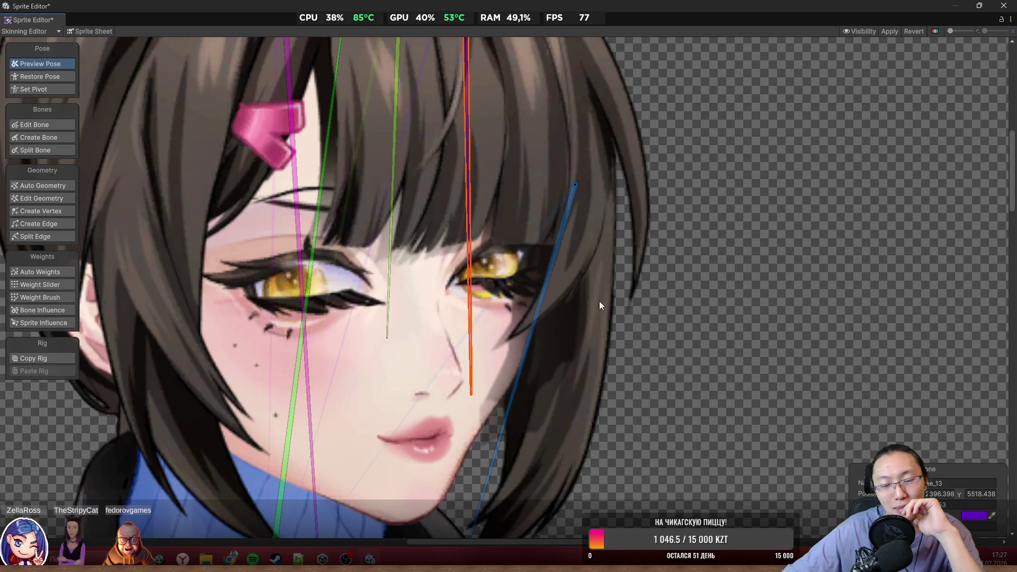
mouse_move(467, 363)
left_mouse_down()
mouse_move(456, 389)
mouse_move(481, 405)
mouse_move(486, 432)
mouse_move(500, 439)
mouse_move(468, 448)
mouse_move(479, 460)
left_mouse_up()
scroll(552, 348, "down", 5)
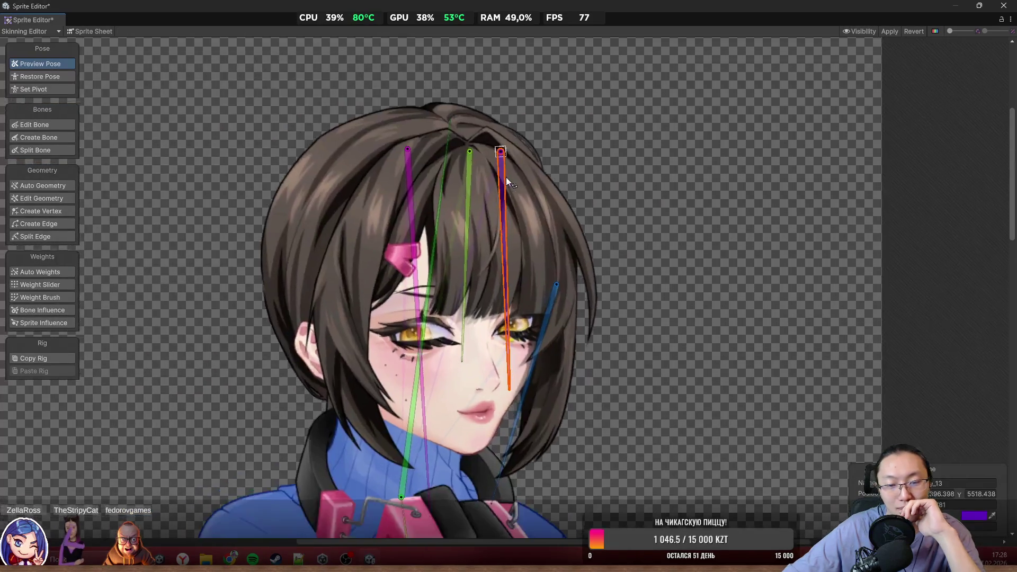
scroll(568, 331, "up", 4)
scroll(568, 330, "down", 2)
Select the front bangs sprite and switch to Create Vertex mode
left_click(548, 250)
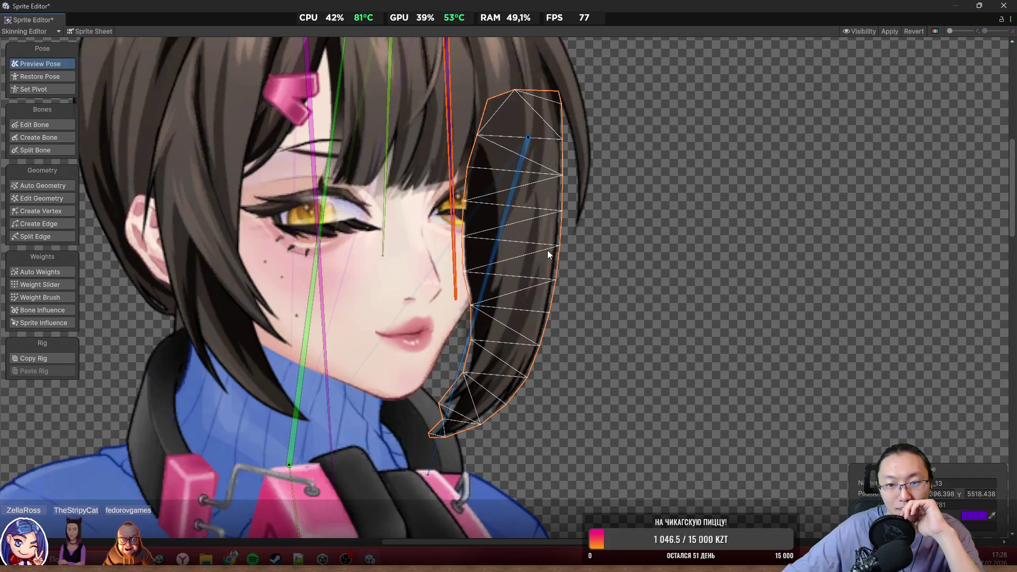
left_click(525, 250)
scroll(527, 194, "up", 2)
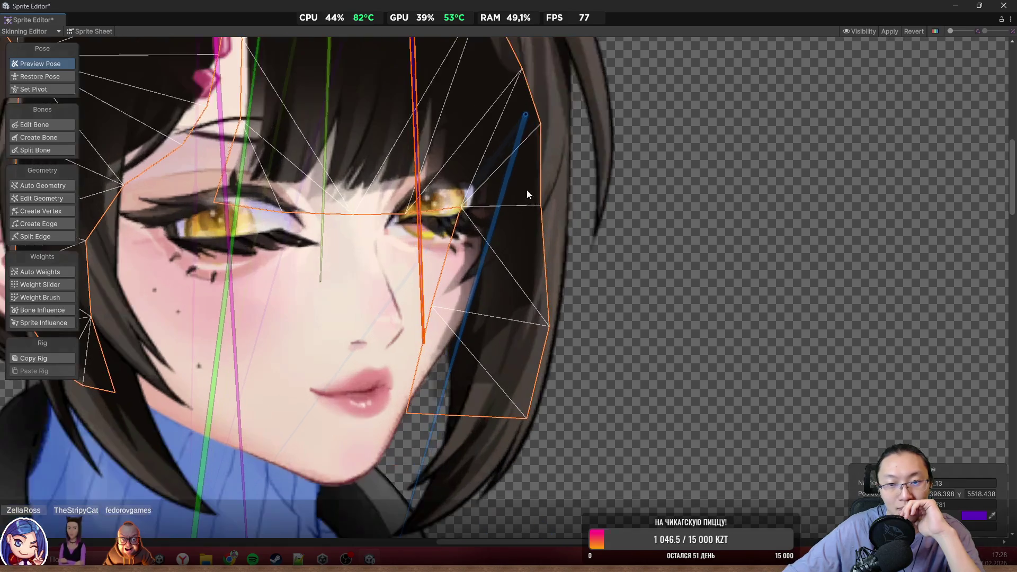
left_click(44, 212)
scroll(501, 215, "up", 2)
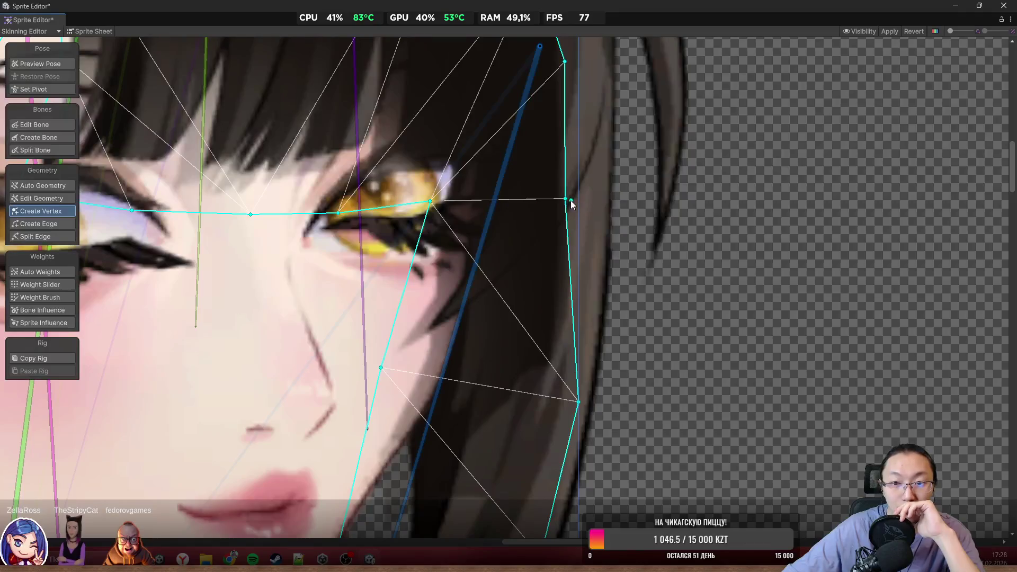
Drag three bangs mesh vertices up onto the hair's right edge, then review the head mesh
mouse_move(572, 202)
left_mouse_down()
mouse_move(594, 181)
mouse_move(585, 165)
left_mouse_up()
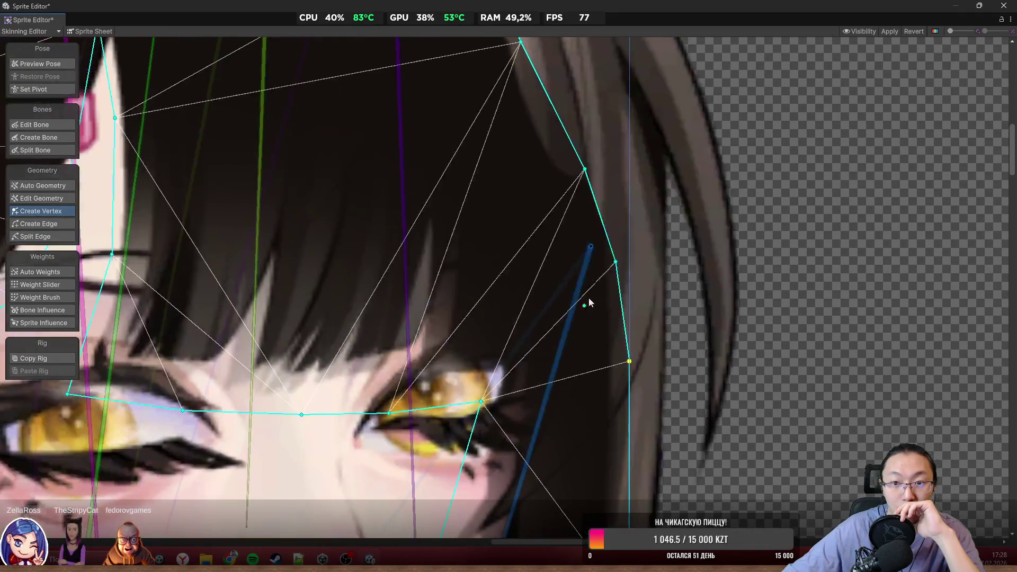
left_click_drag(613, 263, 630, 227)
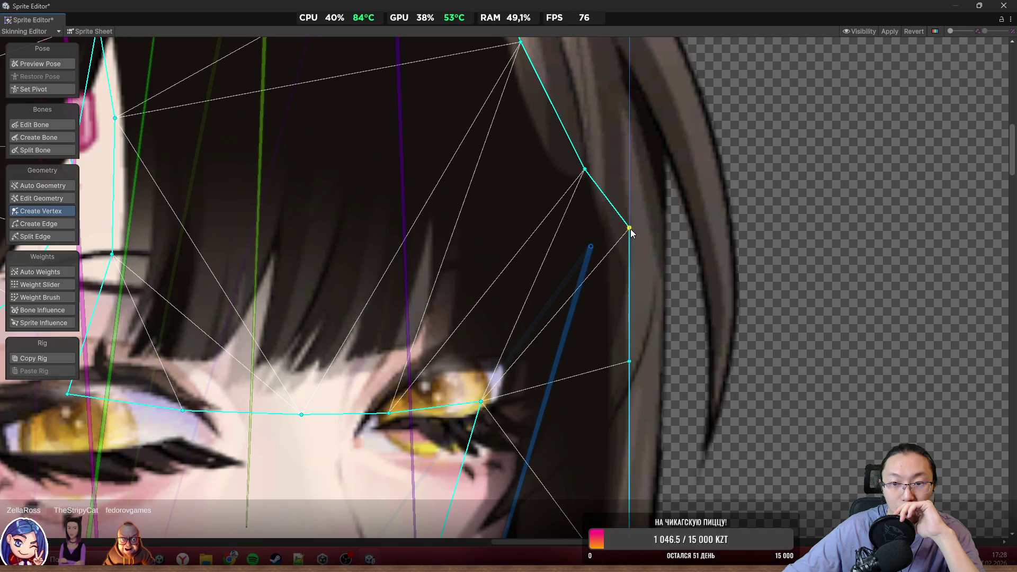
left_click_drag(587, 173, 588, 136)
scroll(589, 137, "down", 3)
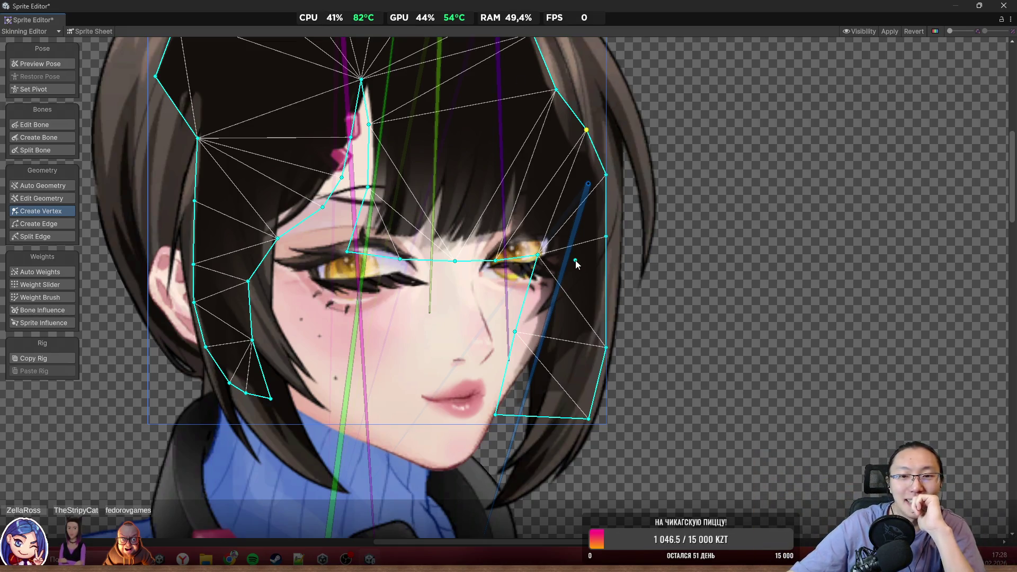
left_click_drag(568, 206, 559, 174)
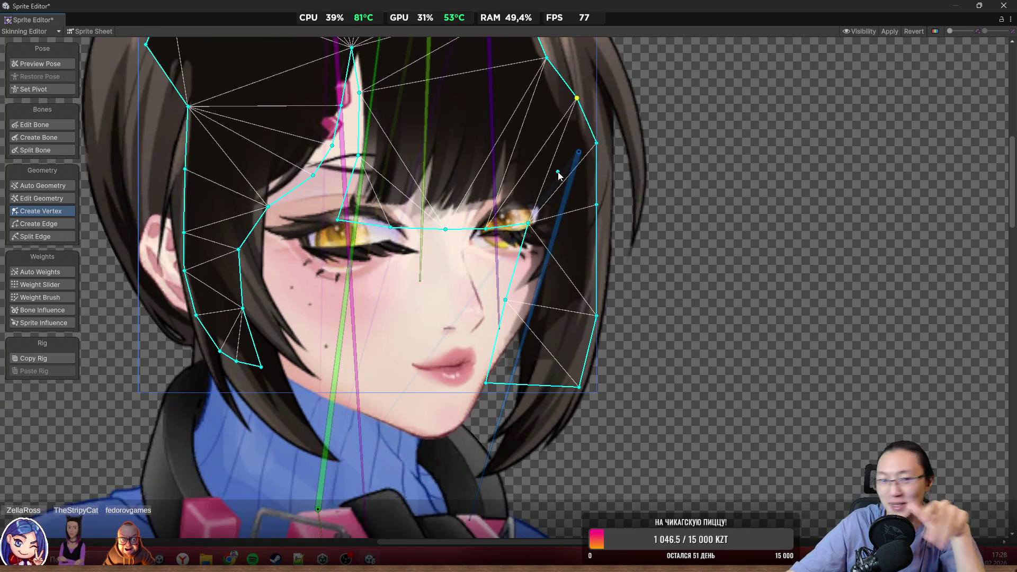
scroll(509, 210, "down", 2)
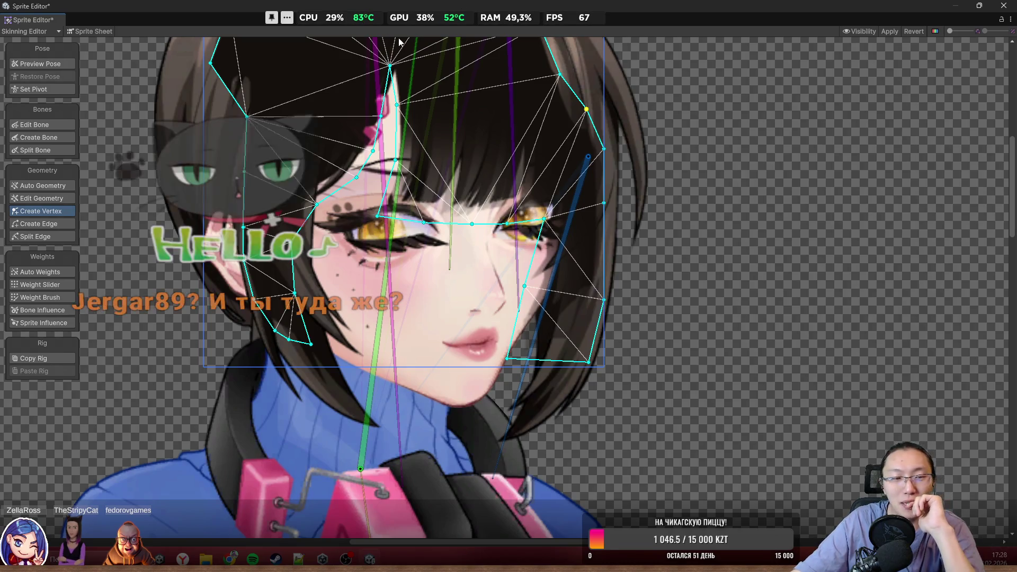
mouse_move(425, 72)
left_mouse_down()
mouse_move(406, 153)
mouse_move(436, 122)
left_mouse_up()
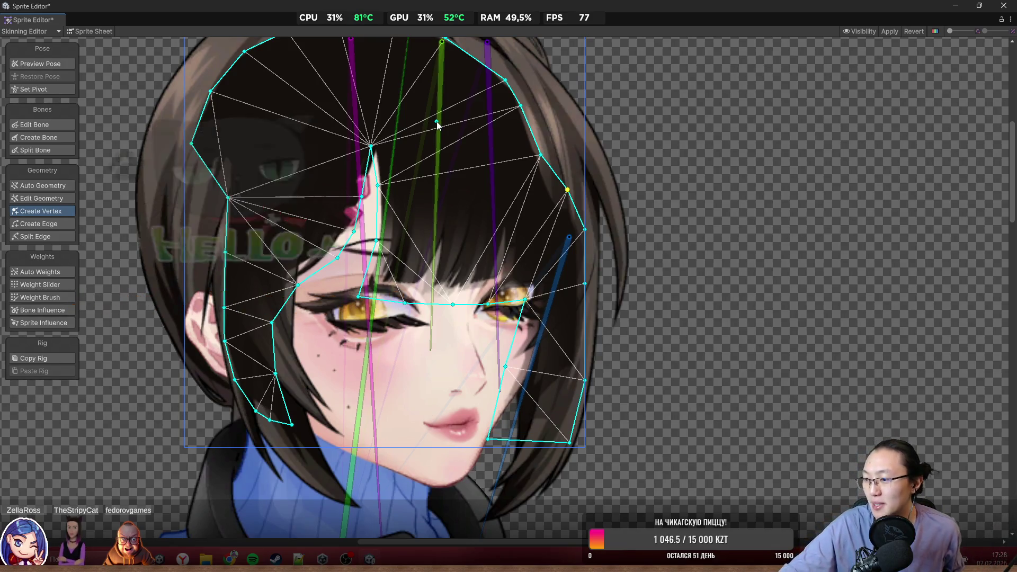
scroll(644, 326, "up", 3)
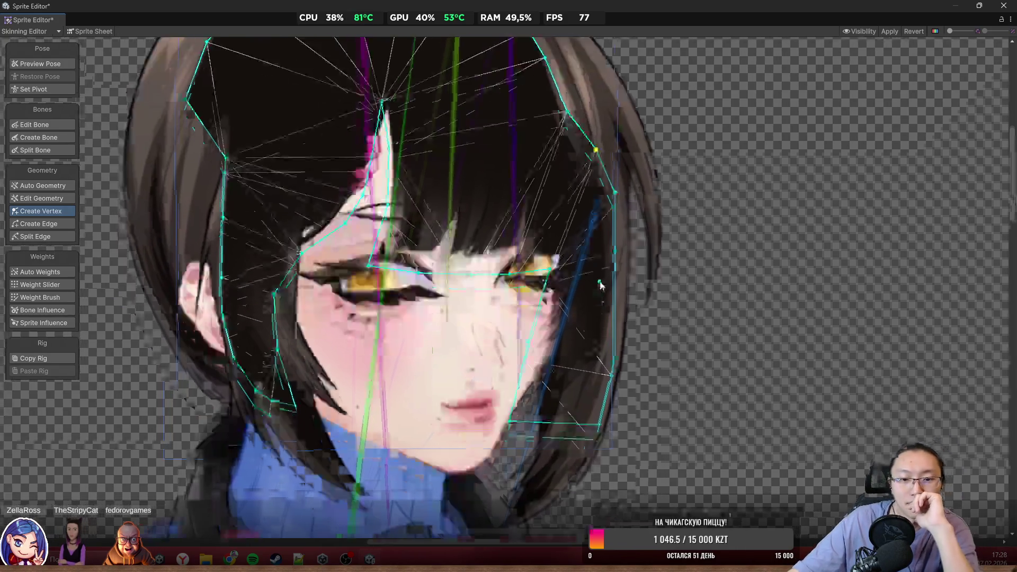
scroll(647, 324, "down", 2)
scroll(692, 230, "up", 2)
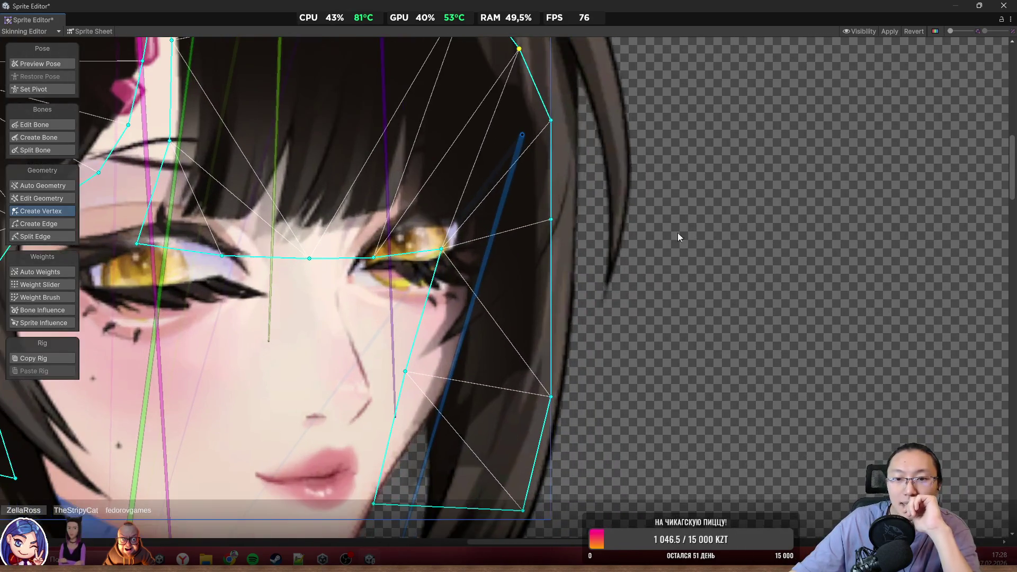
scroll(578, 361, "down", 3)
left_click(714, 303)
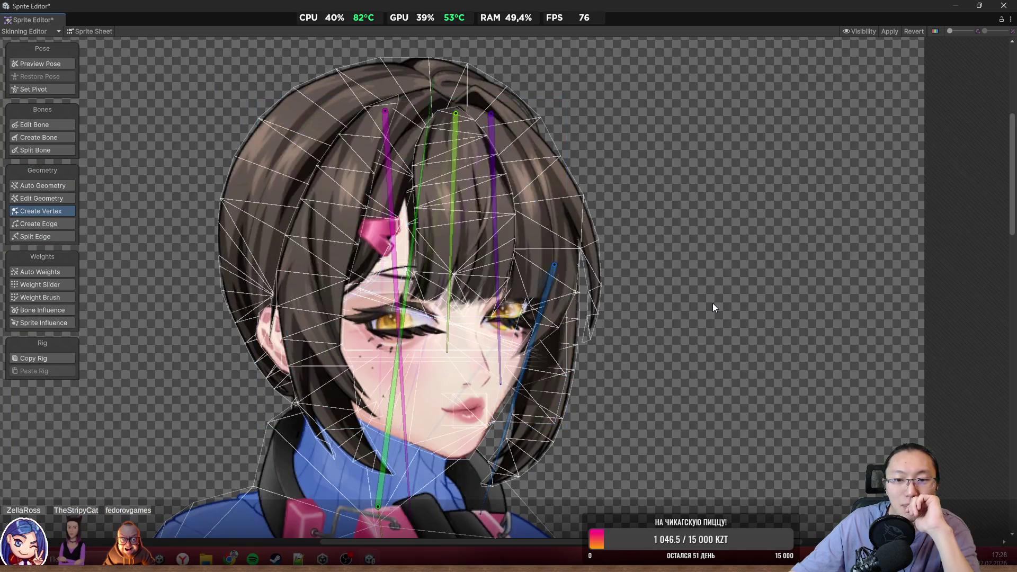
Select the side hair sprite beside the left ear and add two interior vertices
left_click_drag(505, 317, 654, 211)
scroll(408, 222, "up", 5)
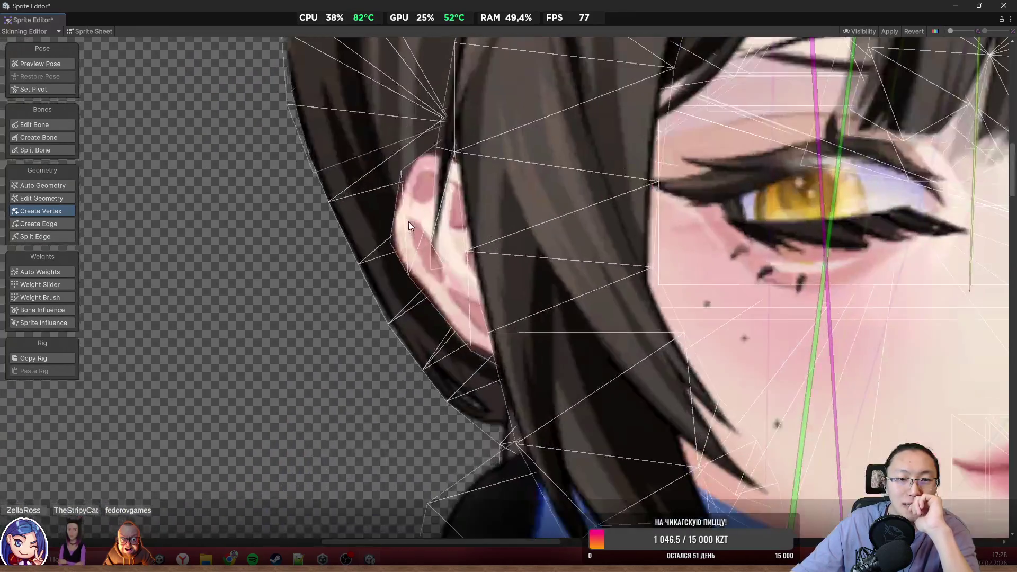
left_click(409, 225)
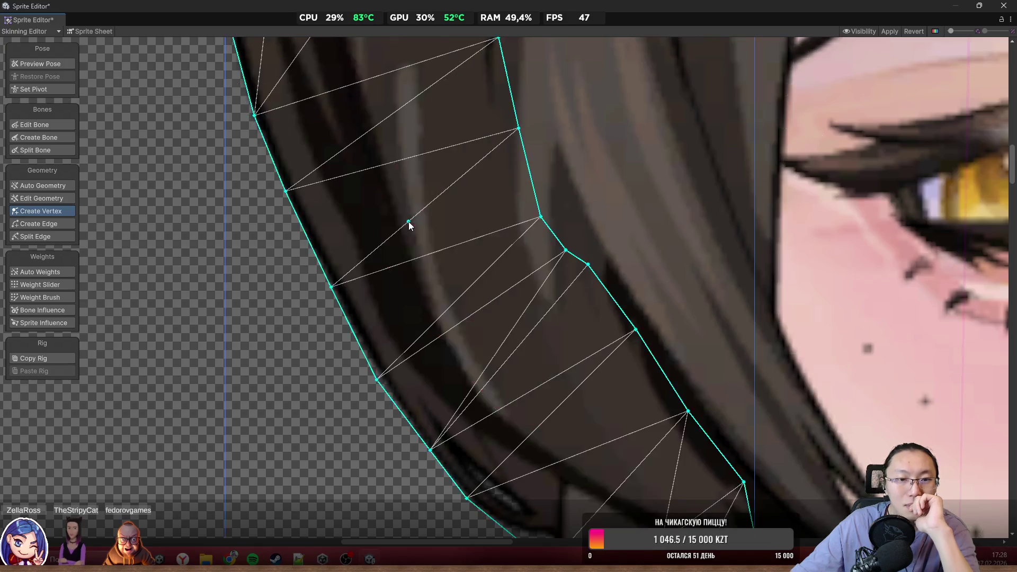
left_click(400, 225)
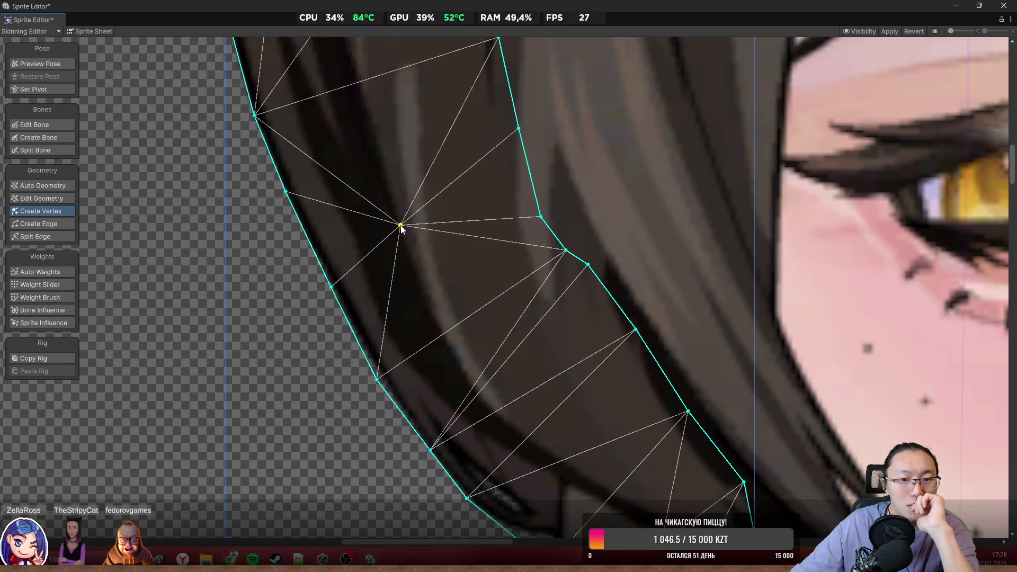
left_click(519, 276)
scroll(520, 275, "down", 10)
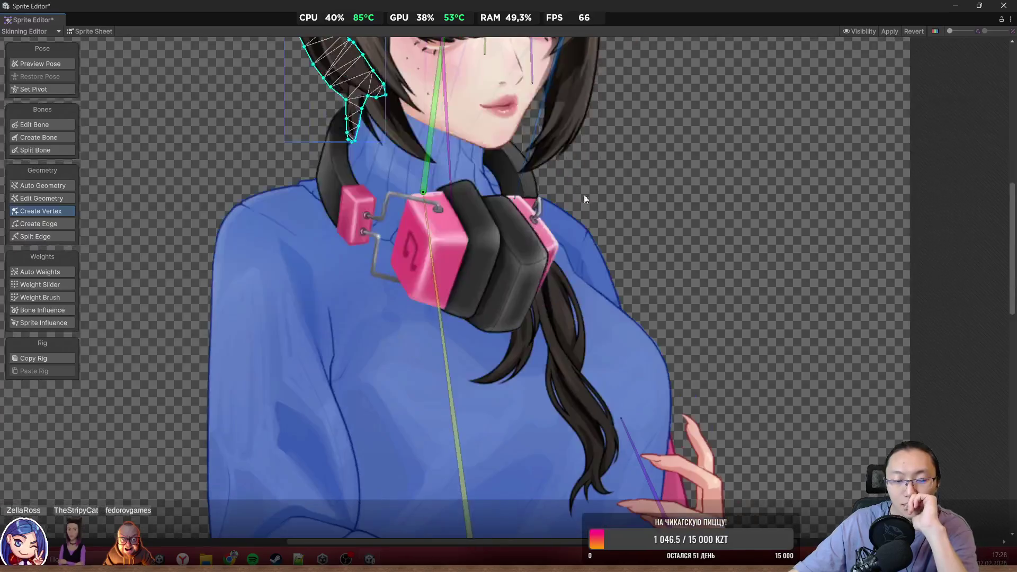
scroll(585, 199, "down", 5)
scroll(598, 169, "up", 3)
scroll(675, 374, "down", 3)
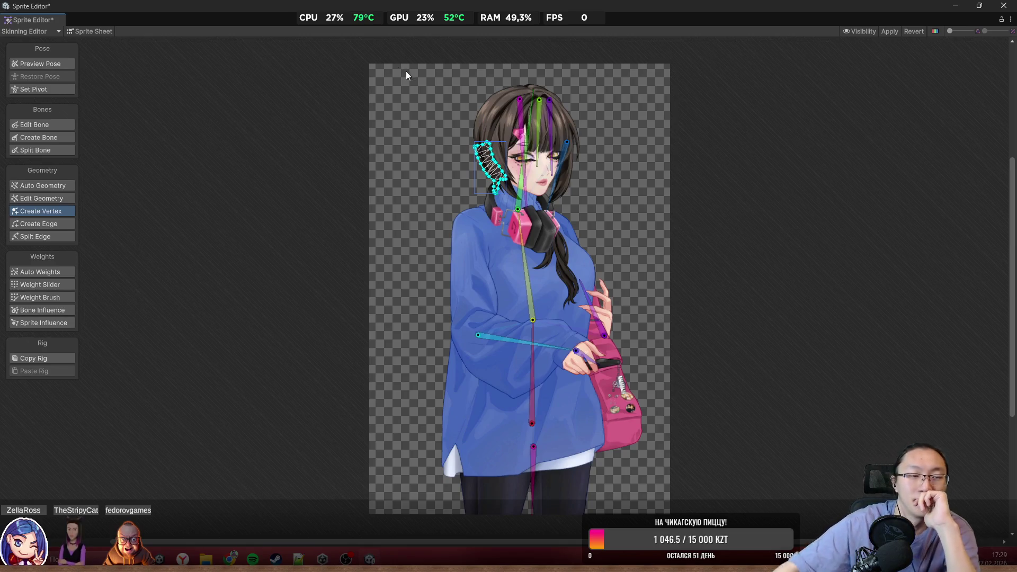
left_click(68, 64)
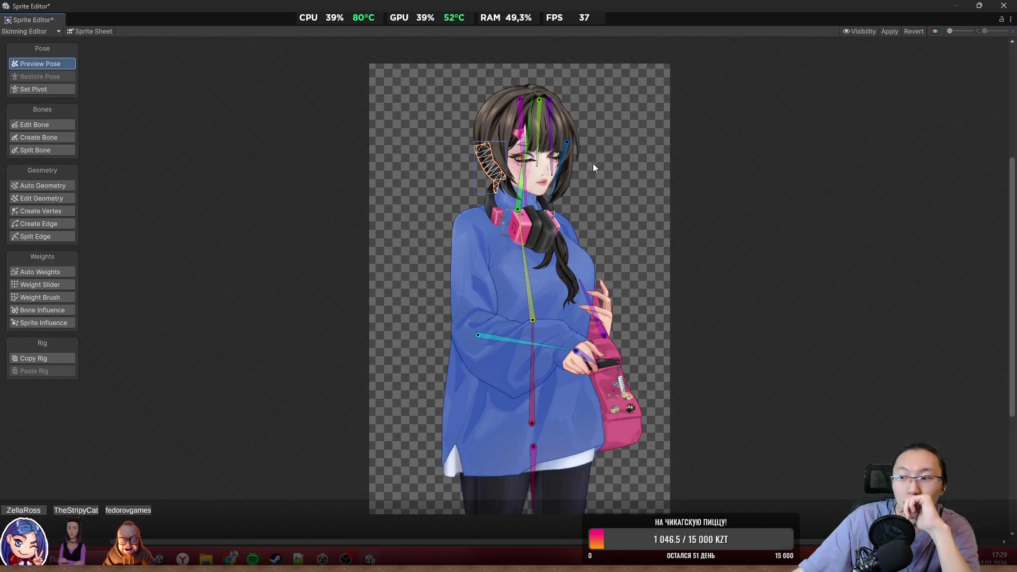
Zoom and pan to frame the character's head and shoulders in pose preview
scroll(535, 167, "up", 5)
left_click_drag(527, 205, 807, 297)
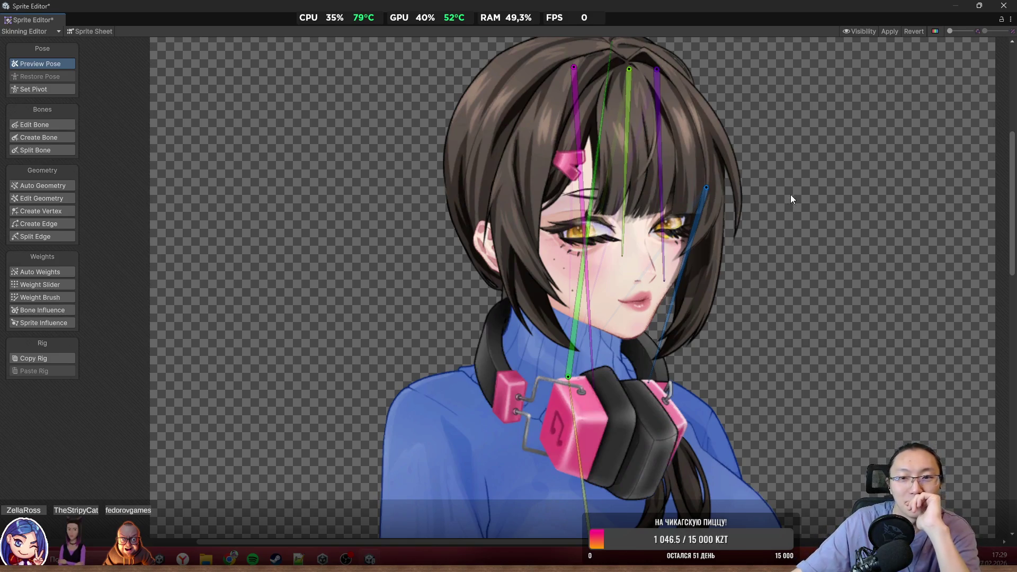
scroll(792, 205, "up", 1)
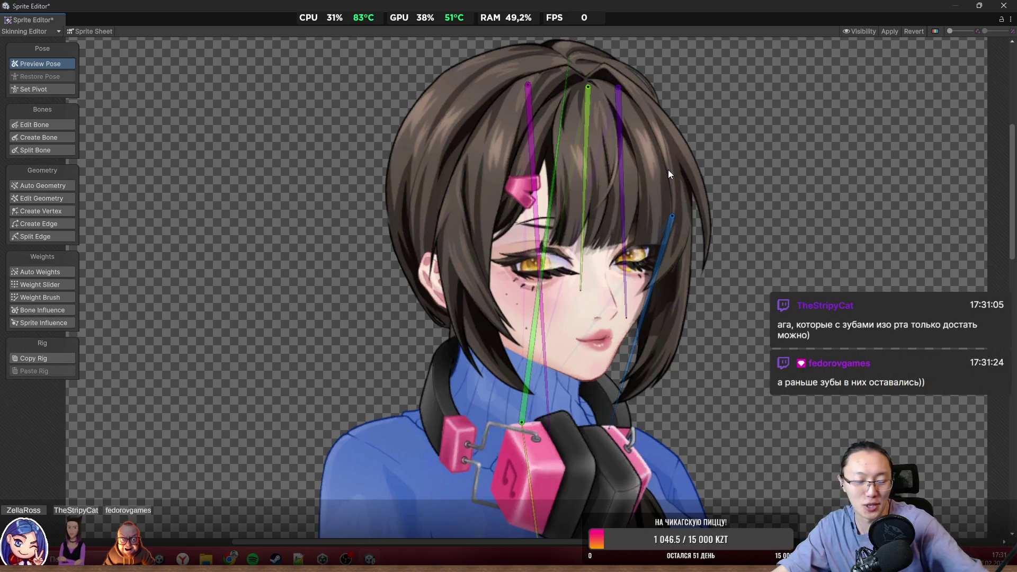
Rotate a front hair bone to test how the bangs deform
scroll(625, 248, "up", 3)
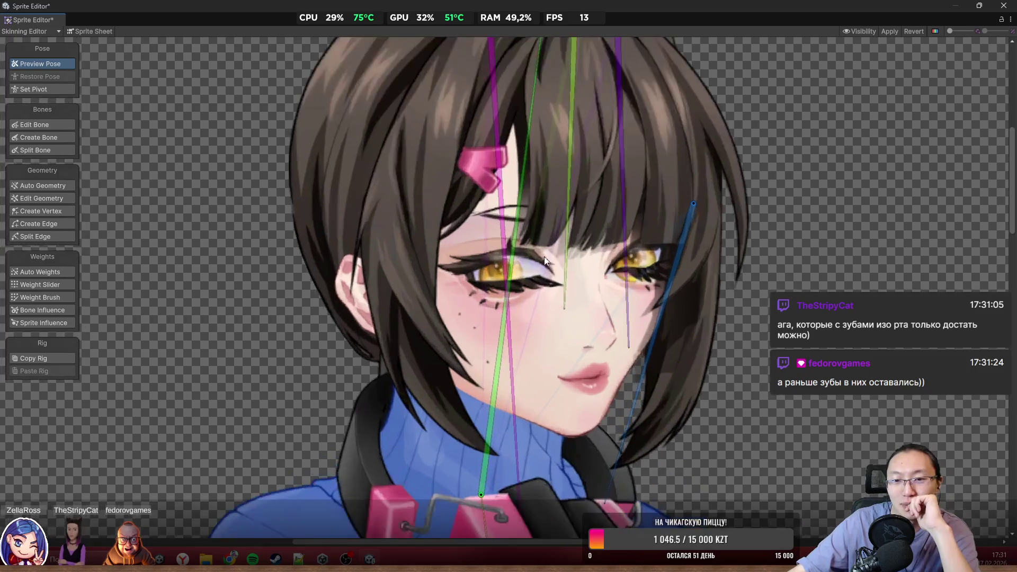
scroll(545, 259, "up", 2)
mouse_move(567, 294)
left_mouse_down()
mouse_move(602, 309)
mouse_move(562, 314)
left_mouse_up()
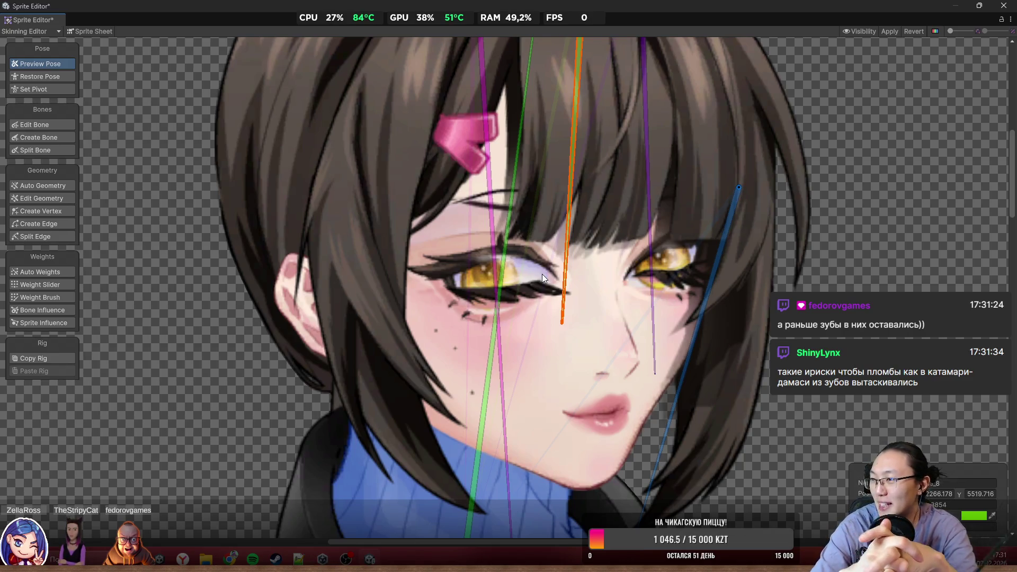
scroll(551, 154, "down", 5)
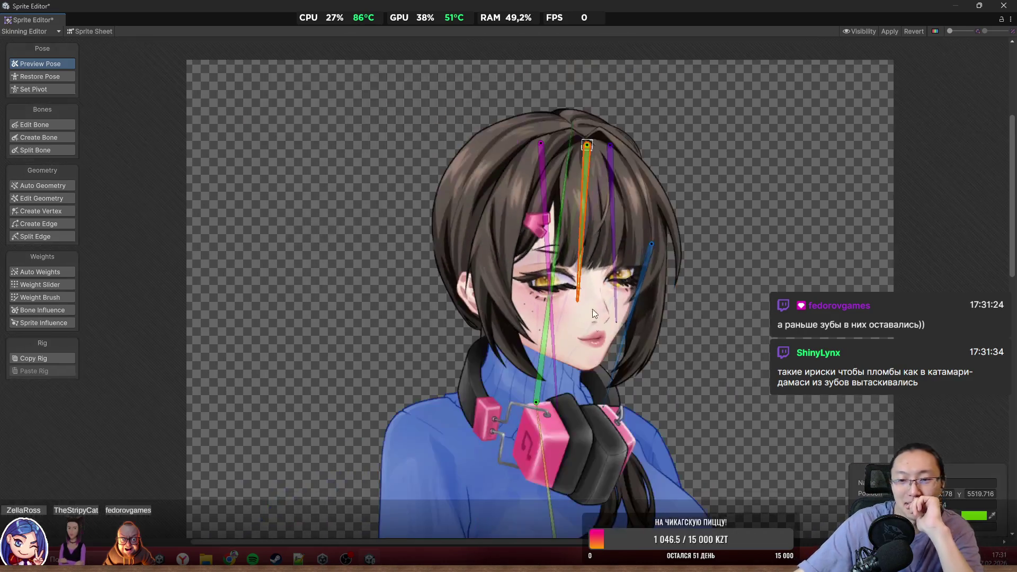
scroll(592, 309, "up", 2)
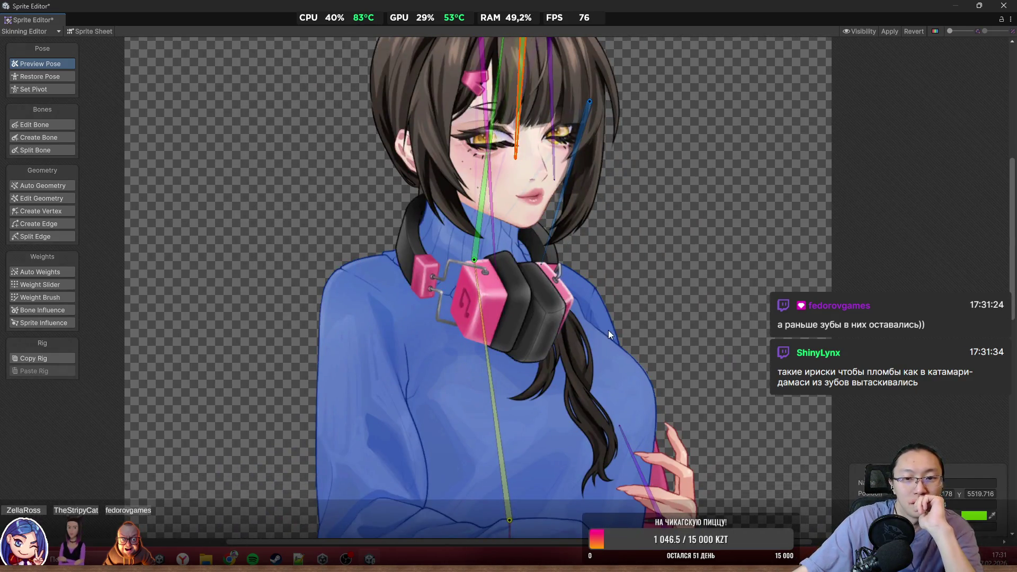
scroll(608, 330, "up", 1)
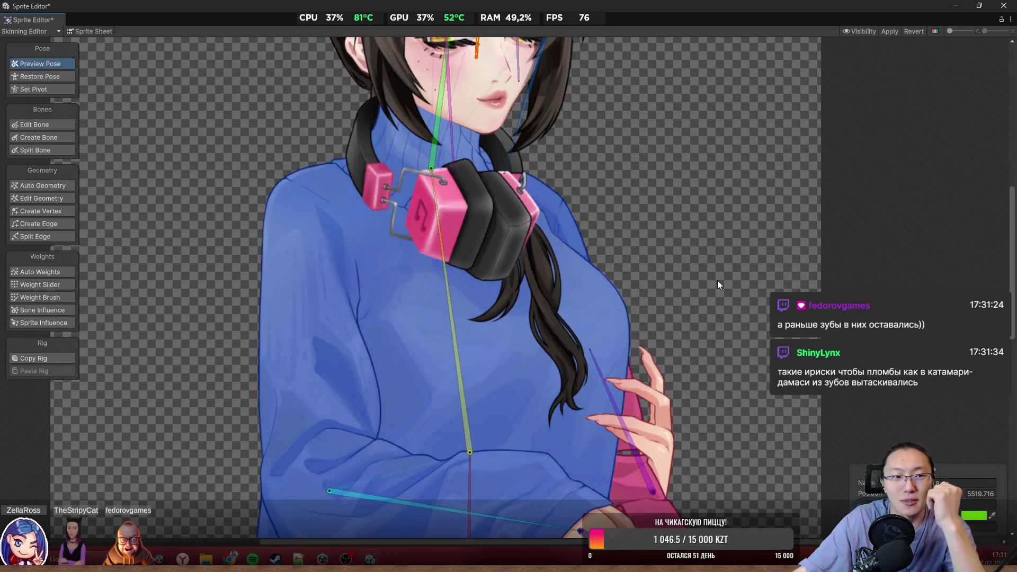
Swing the side hair bone and rotate the purple hair bone to hang straight down
mouse_move(532, 186)
left_mouse_down()
mouse_move(584, 332)
mouse_move(535, 347)
left_mouse_up()
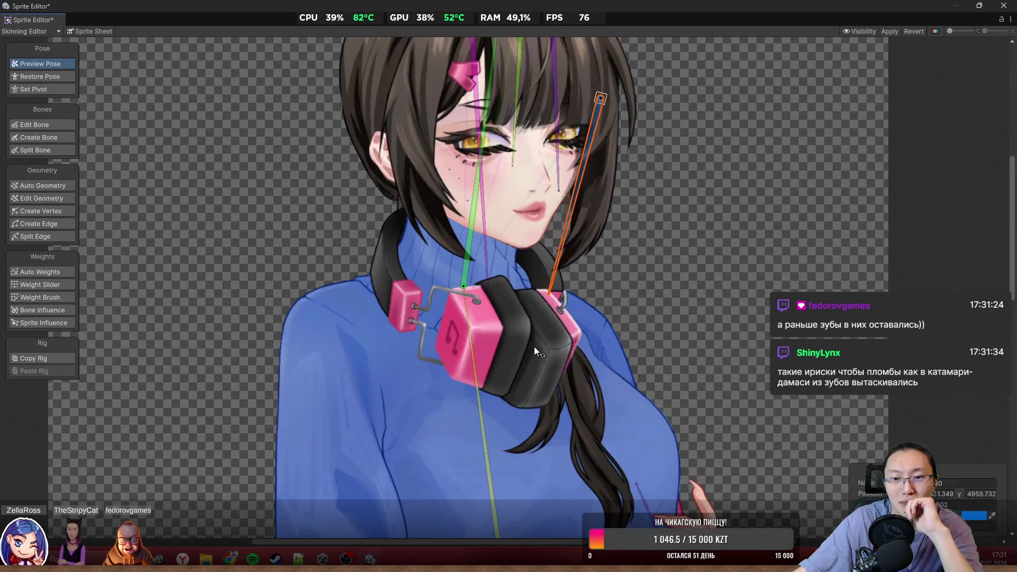
scroll(622, 212, "up", 4)
mouse_move(525, 214)
left_mouse_down()
mouse_move(593, 265)
mouse_move(613, 302)
mouse_move(418, 318)
mouse_move(429, 380)
mouse_move(396, 395)
mouse_move(431, 368)
left_mouse_up()
key("f")
scroll(672, 329, "down", 5)
scroll(704, 316, "up", 3)
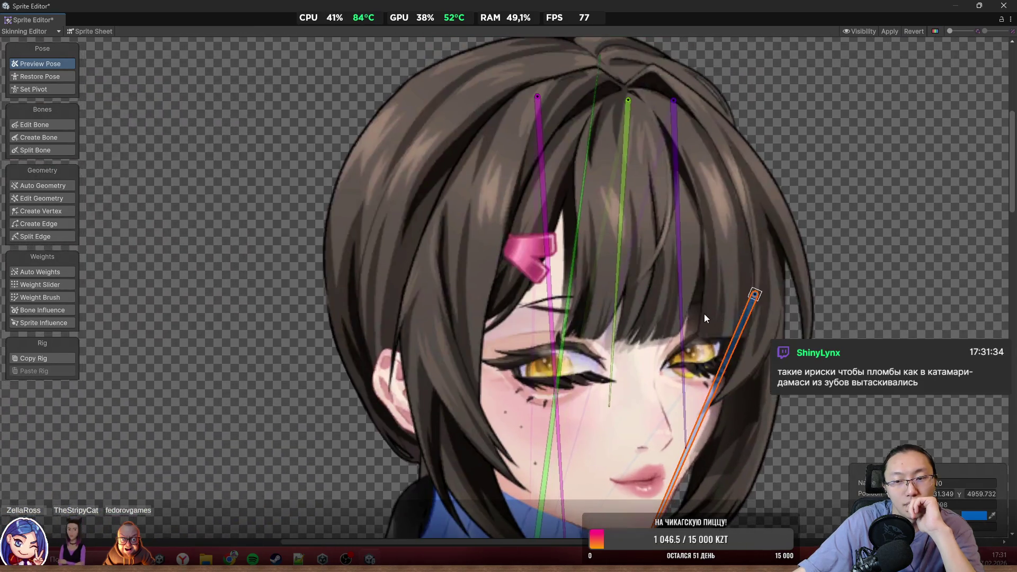
mouse_move(683, 286)
left_mouse_down()
mouse_move(674, 398)
mouse_move(647, 443)
mouse_move(664, 453)
mouse_move(654, 459)
mouse_move(658, 483)
mouse_move(775, 472)
mouse_move(835, 450)
mouse_move(927, 393)
mouse_move(974, 316)
mouse_move(928, 393)
mouse_move(684, 455)
mouse_move(657, 451)
mouse_move(670, 449)
left_mouse_up()
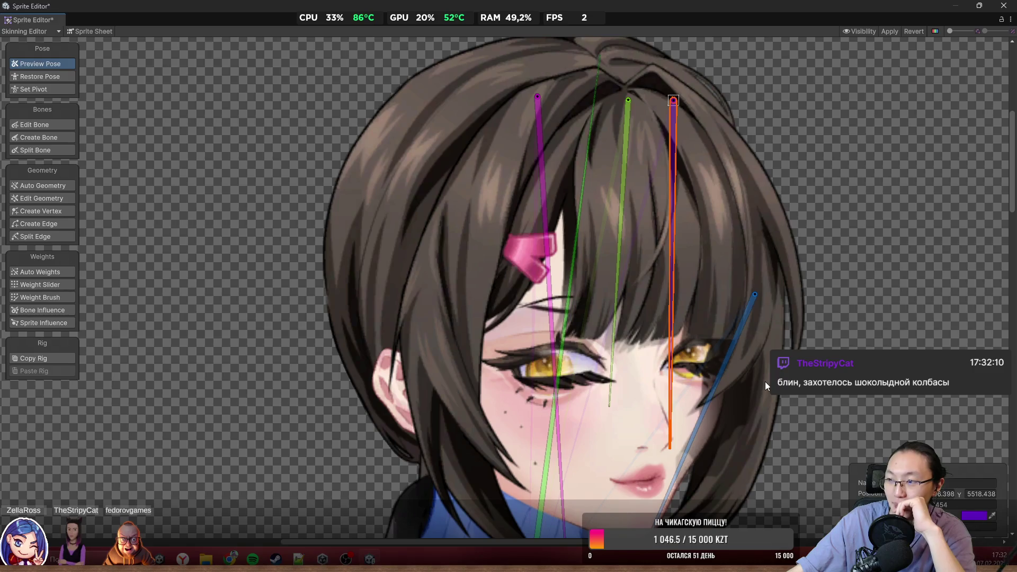
scroll(741, 398, "down", 1)
scroll(741, 398, "down", 3)
scroll(739, 355, "up", 5)
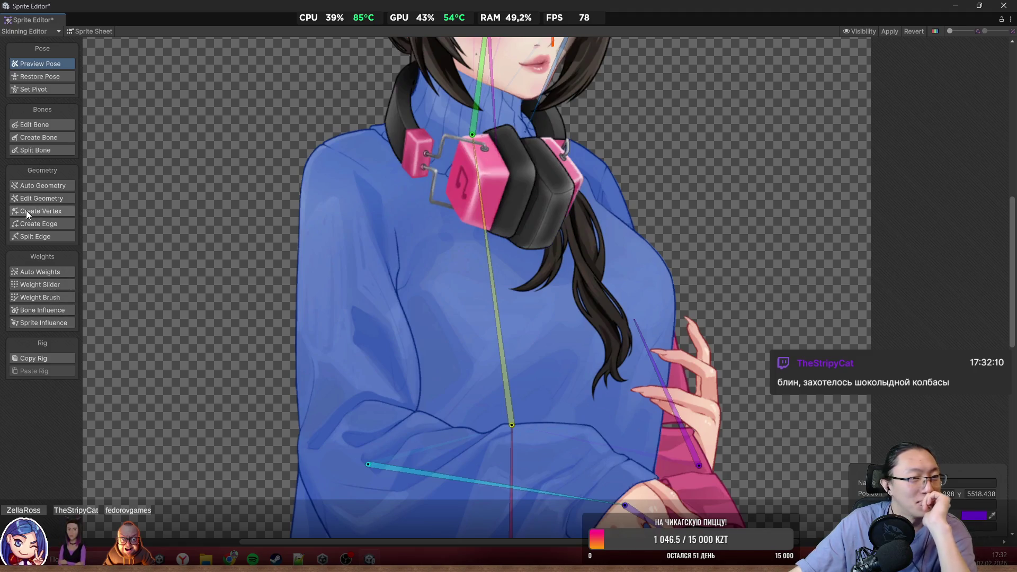
Add two new bones from the torso bone's tip down along the hair braid
left_click(37, 138)
left_click(501, 340)
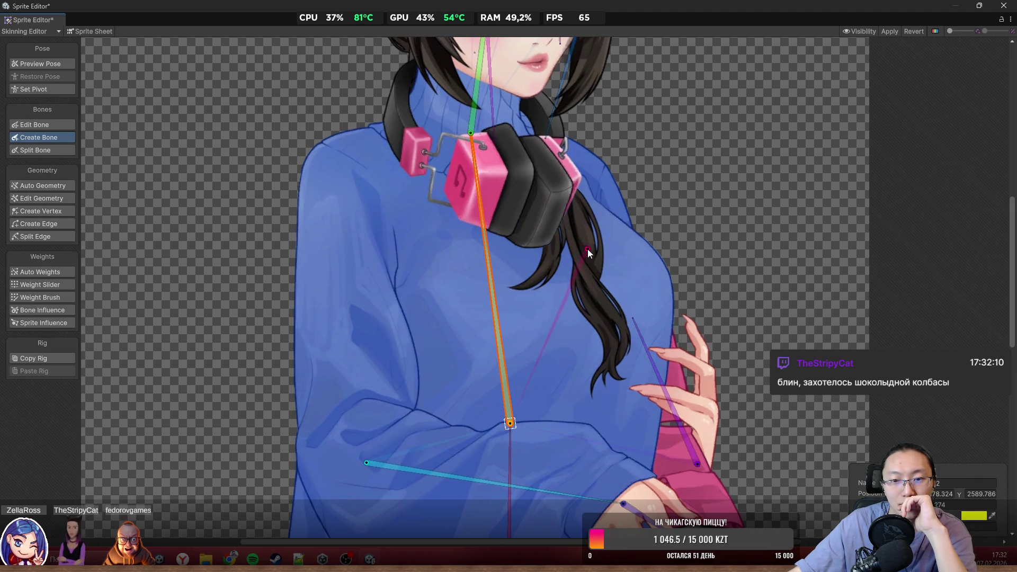
left_click(589, 258)
left_click(625, 374)
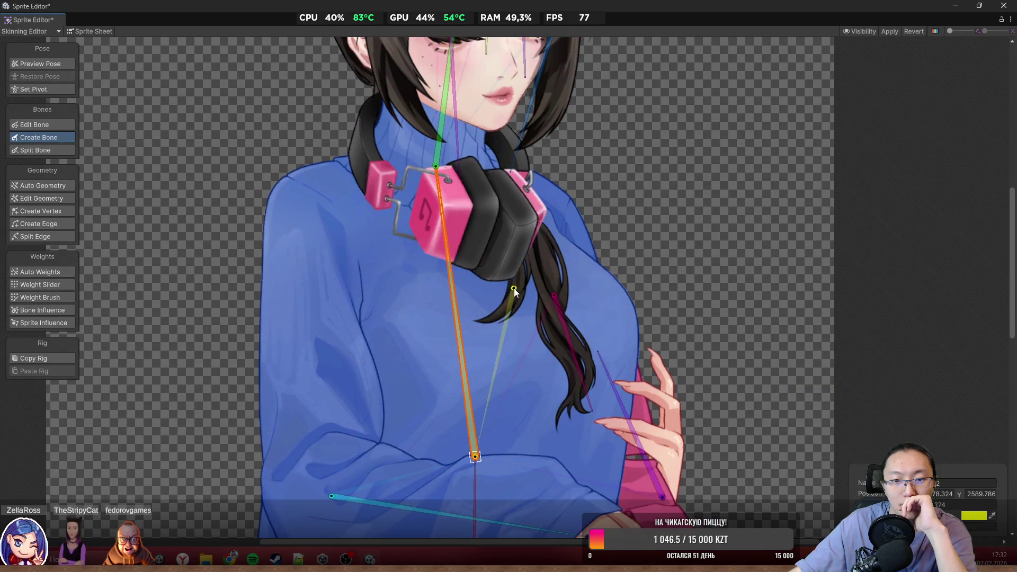
left_click(513, 287)
Show the sprite mesh and switch to the Weight Brush for painting
scroll(326, 424, "up", 3)
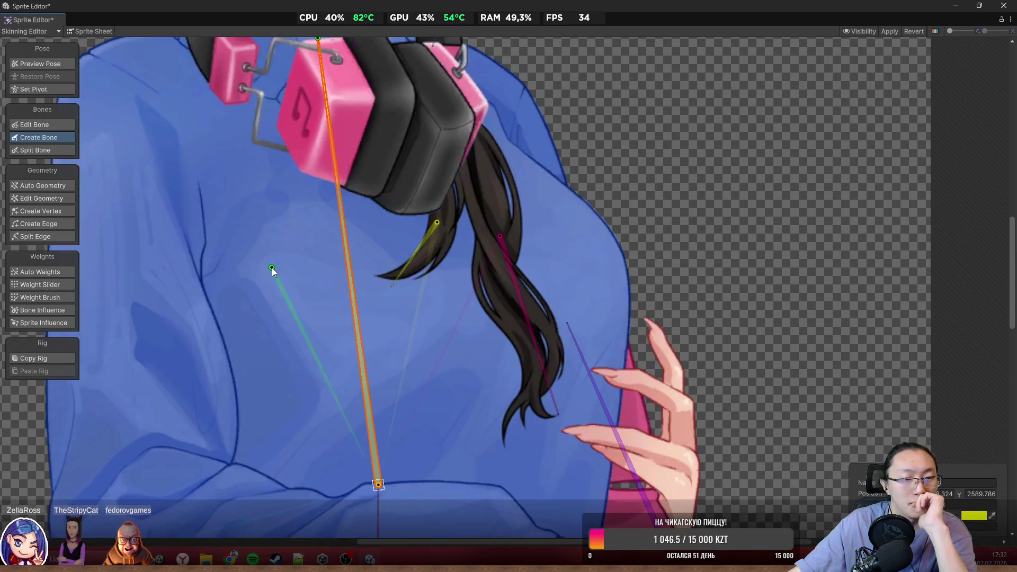
left_click(18, 211)
left_click(59, 295)
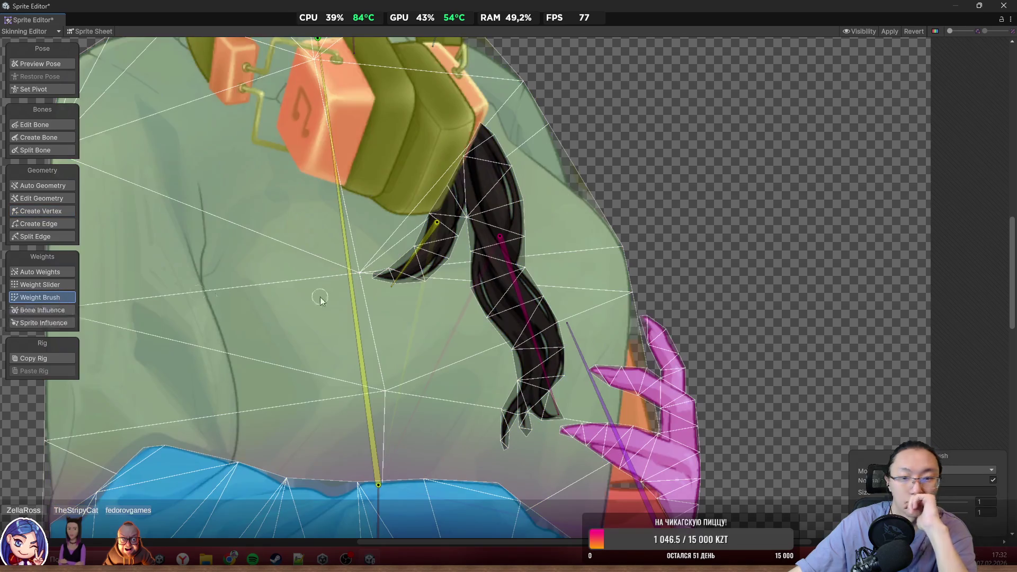
Select the braid sprite and set the weight brush mode to Add And Subtract
scroll(485, 323, "up", 2)
left_click(486, 320)
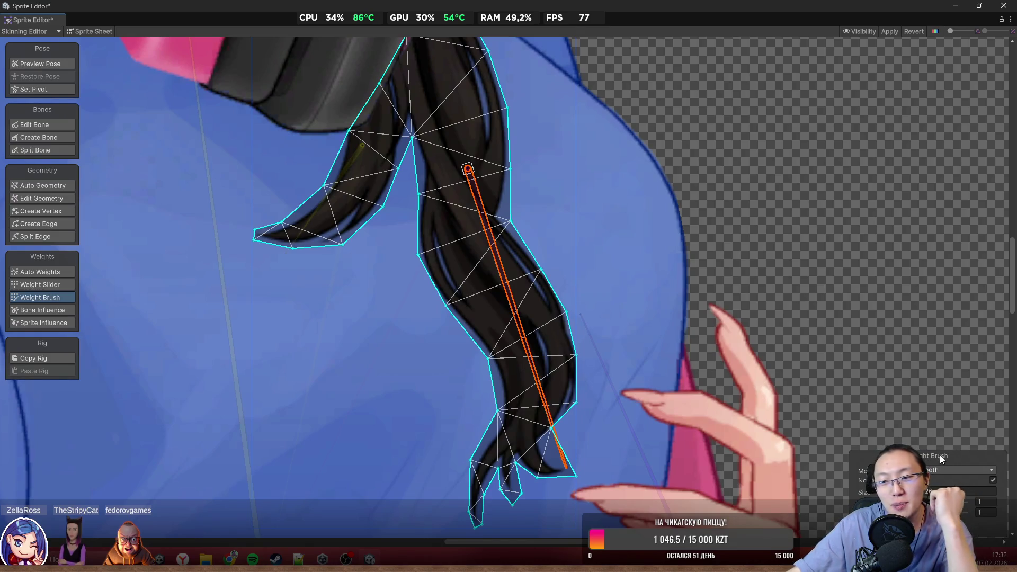
left_click(946, 471)
left_click(948, 481)
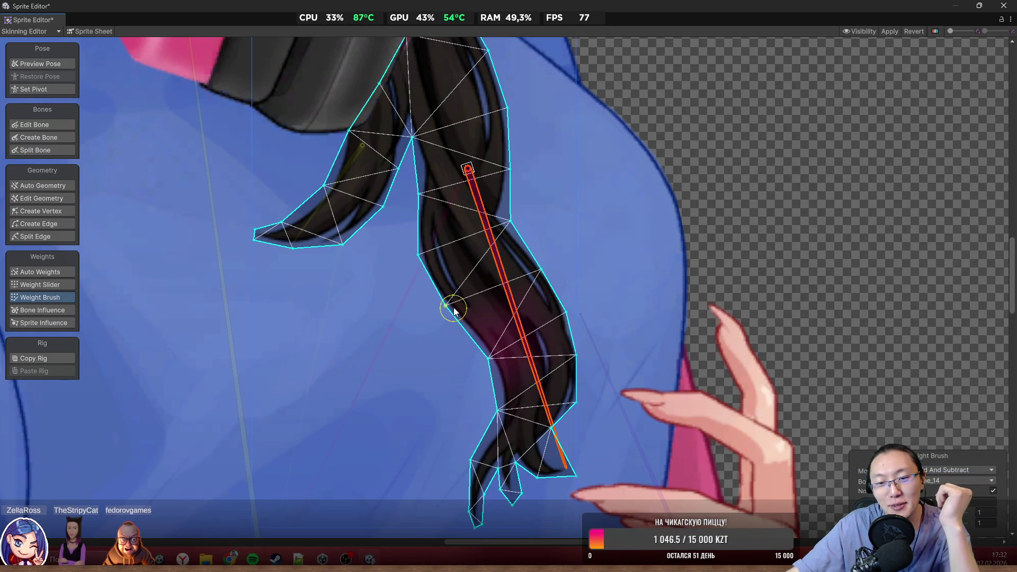
Paint the braid bone's weight down the braid and along the right strand's edges
mouse_move(452, 306)
left_mouse_down()
mouse_move(475, 533)
mouse_move(479, 477)
left_mouse_up()
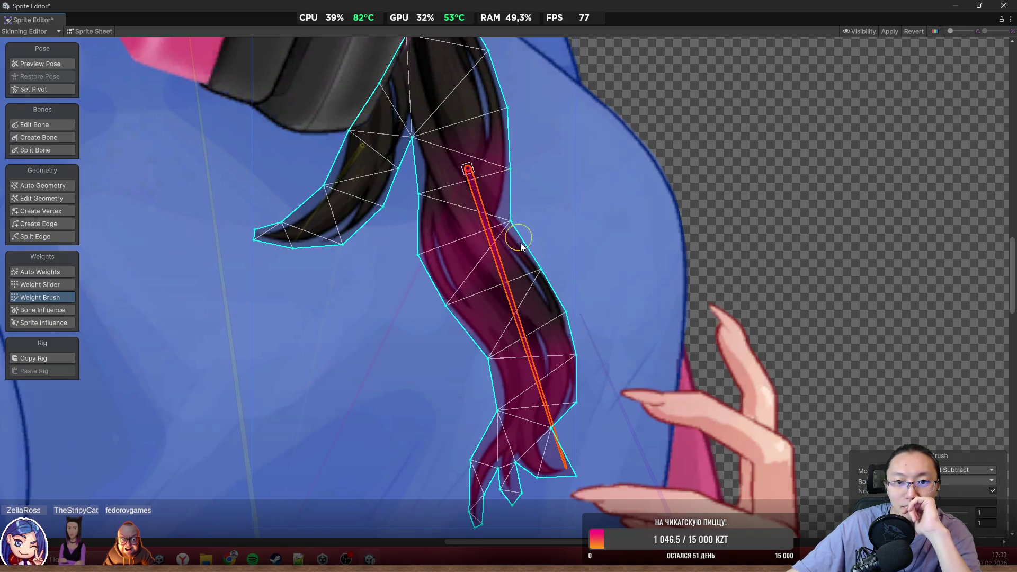
mouse_move(521, 247)
left_mouse_down()
mouse_move(568, 318)
mouse_move(589, 398)
left_mouse_up()
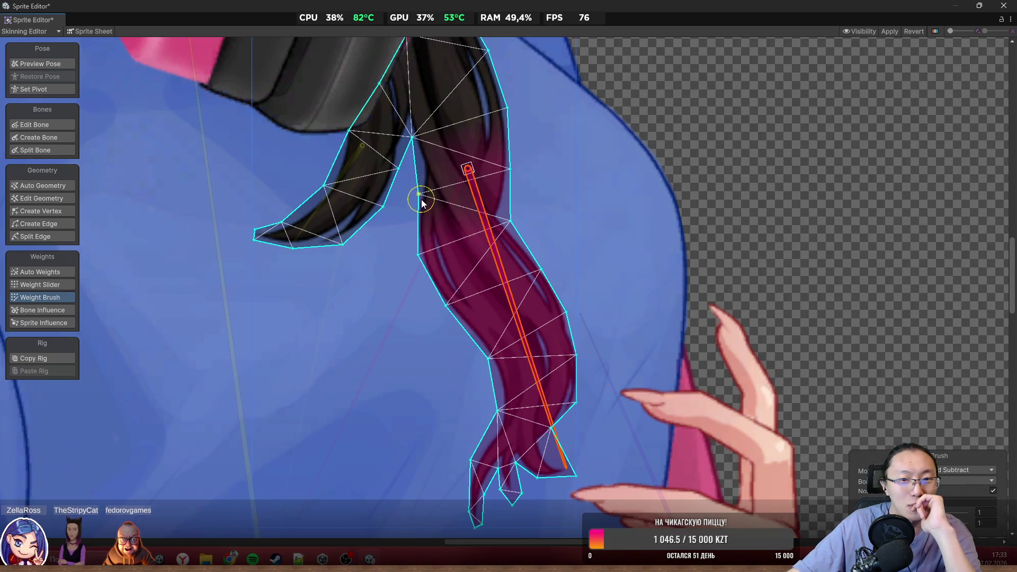
left_click_drag(416, 234, 415, 211)
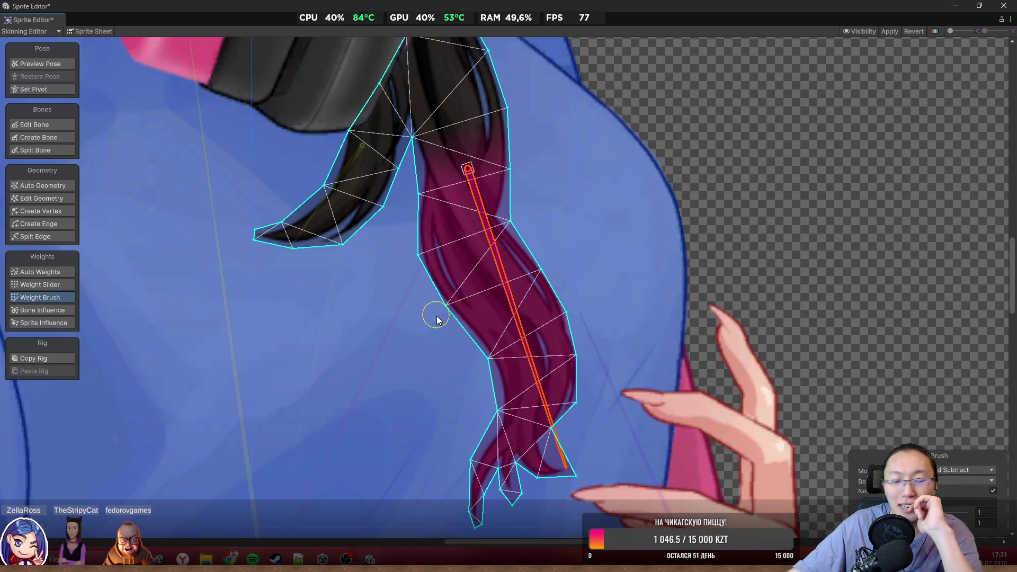
mouse_move(345, 197)
left_mouse_down()
mouse_move(471, 260)
mouse_move(400, 329)
mouse_move(453, 253)
mouse_move(454, 284)
mouse_move(466, 291)
mouse_move(509, 266)
mouse_move(502, 272)
mouse_move(493, 249)
mouse_move(506, 233)
mouse_move(498, 211)
left_mouse_up()
left_click(465, 256)
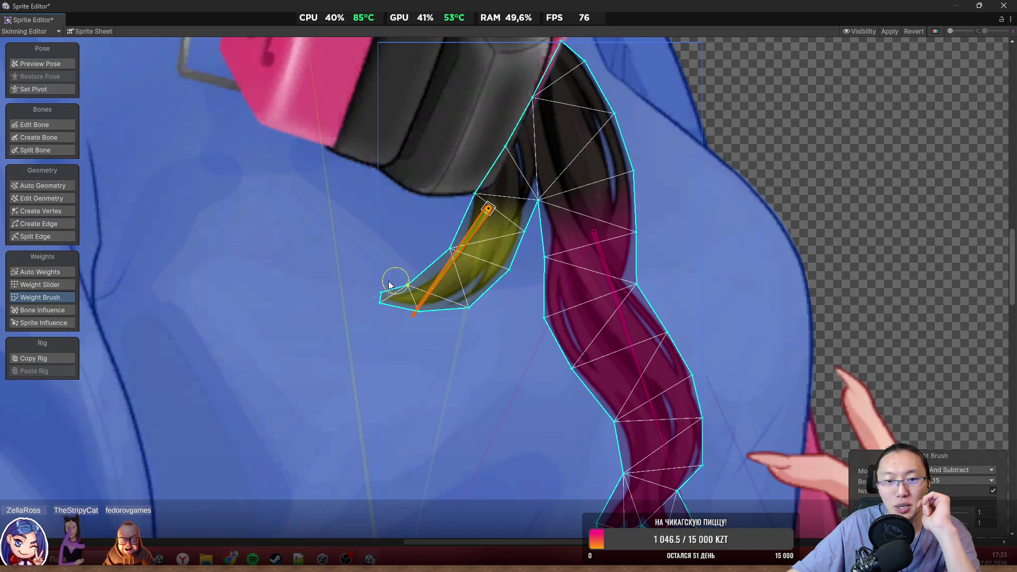
Spread the curl bone's weight across the upper and upper-right braid mesh
scroll(609, 282, "up", 3)
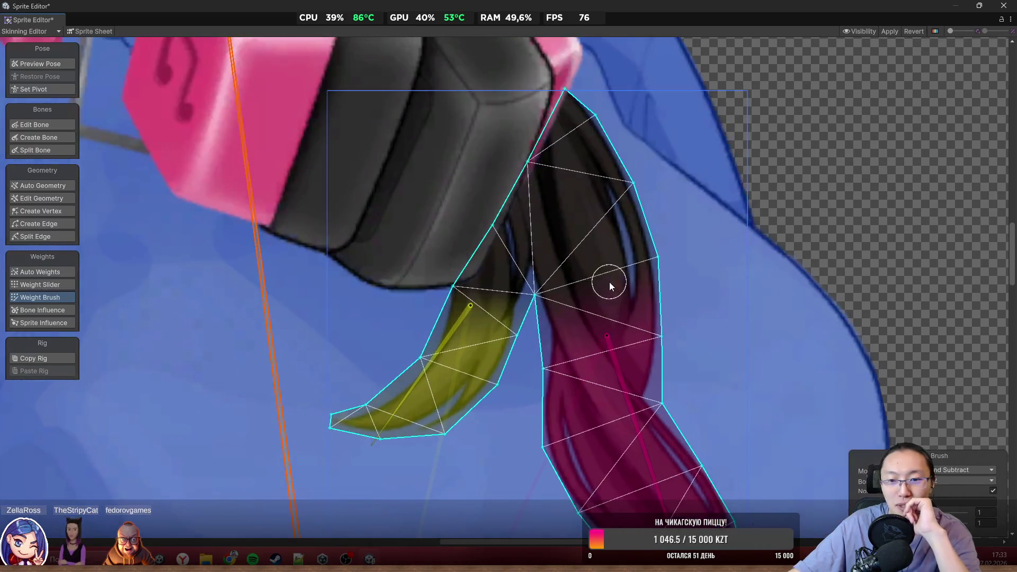
mouse_move(610, 282)
left_mouse_down()
mouse_move(431, 284)
mouse_move(507, 272)
left_mouse_up()
mouse_move(481, 189)
left_mouse_down()
mouse_move(454, 121)
mouse_move(595, 141)
mouse_move(625, 103)
mouse_move(616, 178)
mouse_move(654, 260)
left_mouse_up()
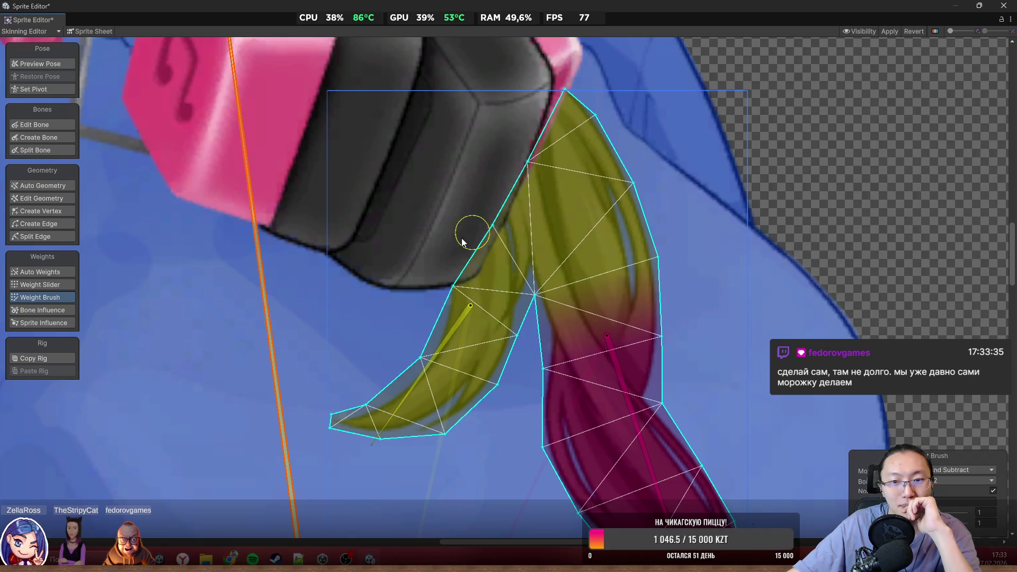
scroll(368, 263, "down", 3)
Test-tilt a bone and touch up the yellow and pink braid weights
left_click_drag(307, 271, 304, 254)
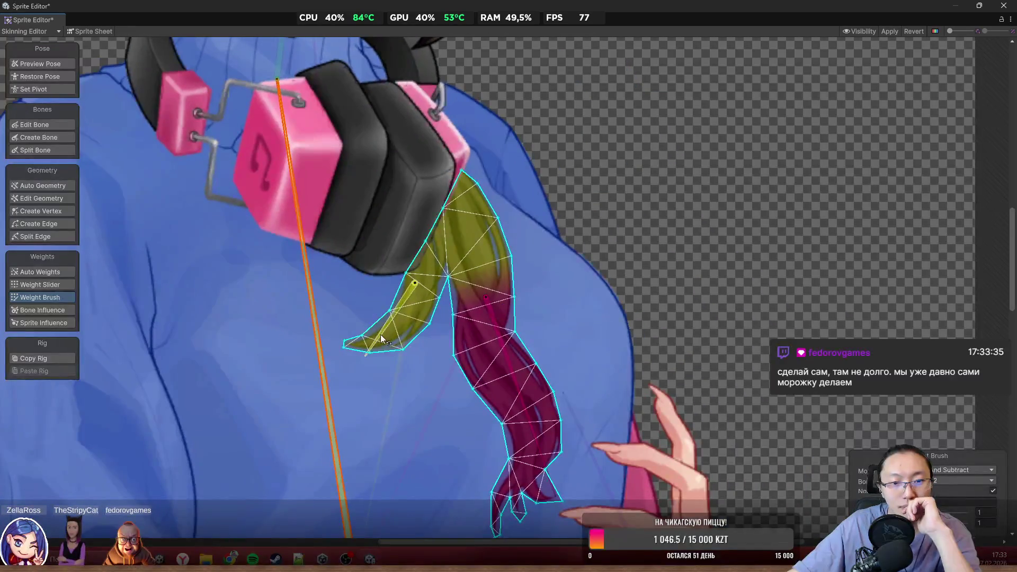
mouse_move(380, 339)
left_mouse_down()
mouse_move(352, 354)
mouse_move(345, 373)
left_mouse_up()
left_click(504, 366)
mouse_move(507, 371)
left_mouse_down()
mouse_move(501, 405)
mouse_move(513, 412)
mouse_move(538, 376)
left_mouse_up()
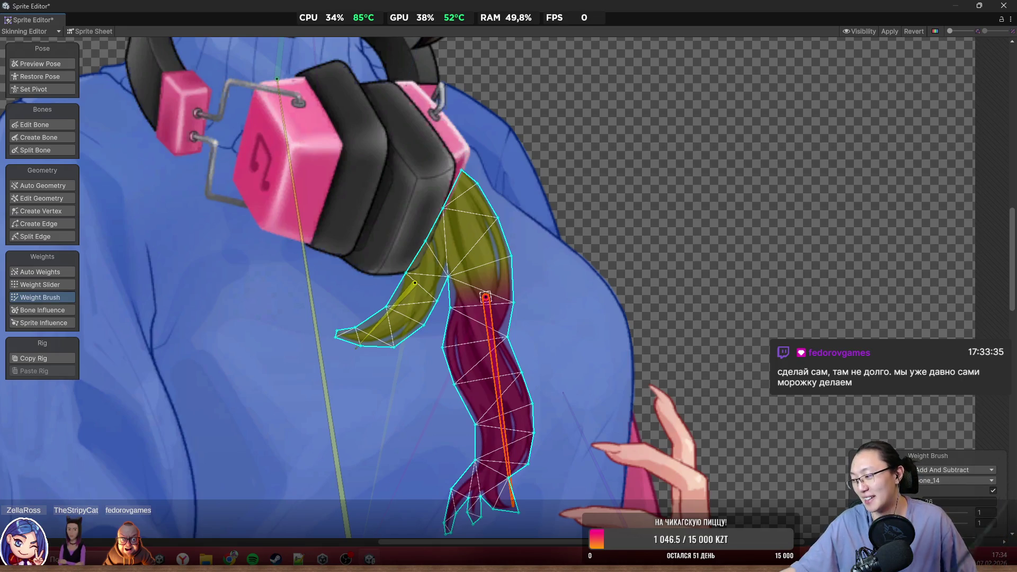
left_click(30, 286)
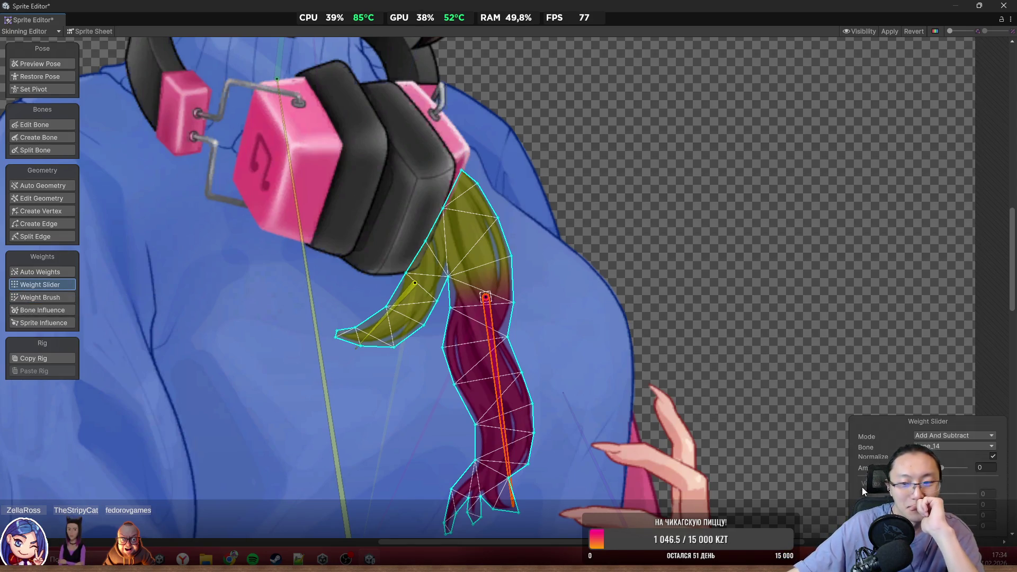
Smooth the yellow-to-magenta weight boundary on the braid using the Smooth brush mode
left_click(59, 298)
scroll(567, 346, "up", 2)
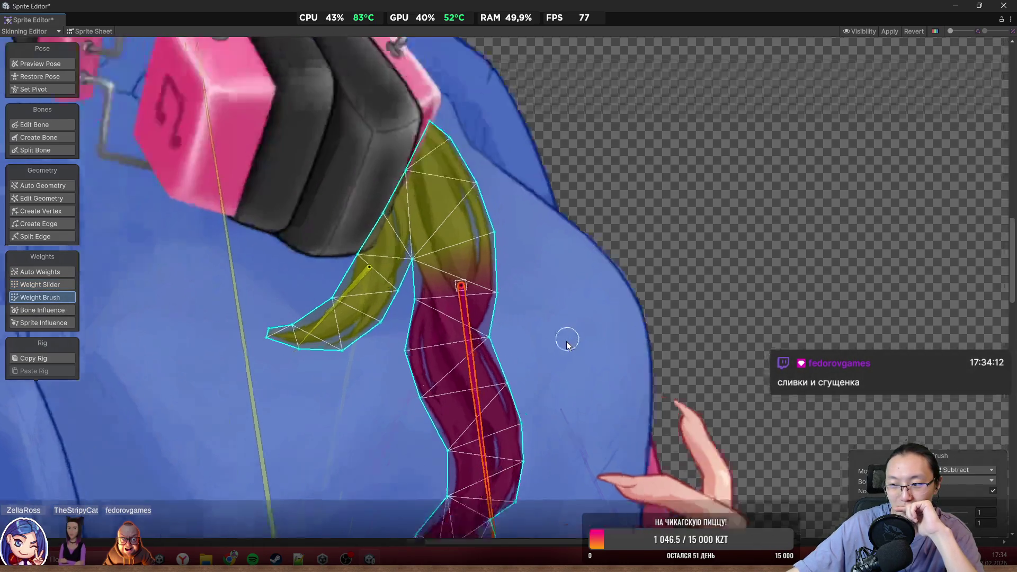
scroll(567, 345, "up", 1)
left_click(940, 470)
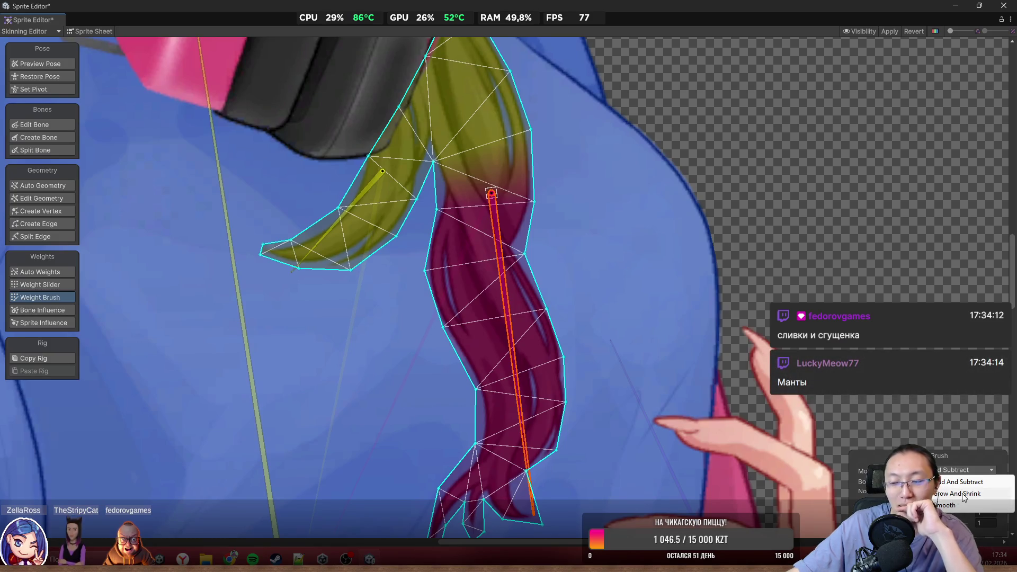
left_click(975, 506)
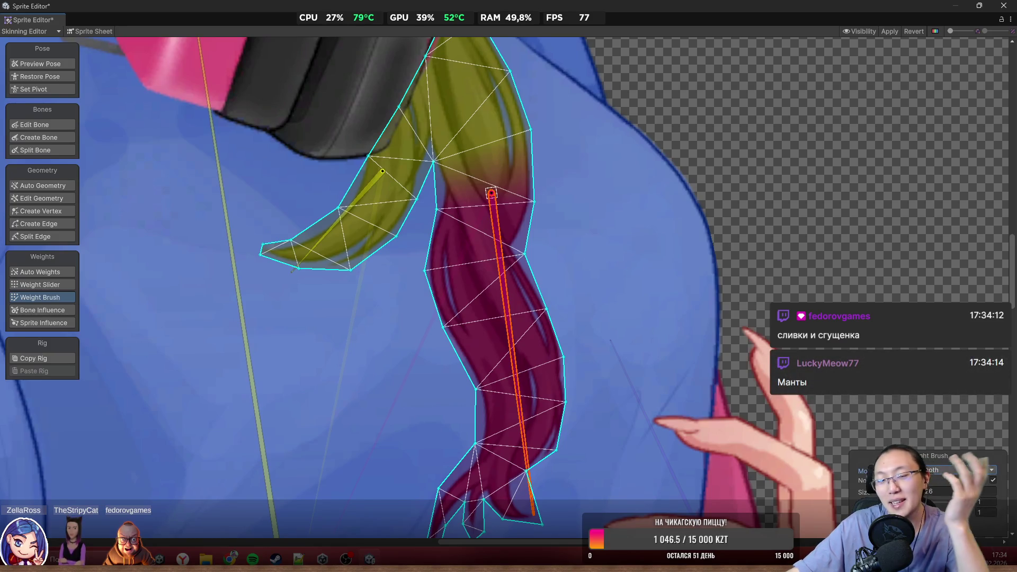
left_click_drag(527, 254, 532, 223)
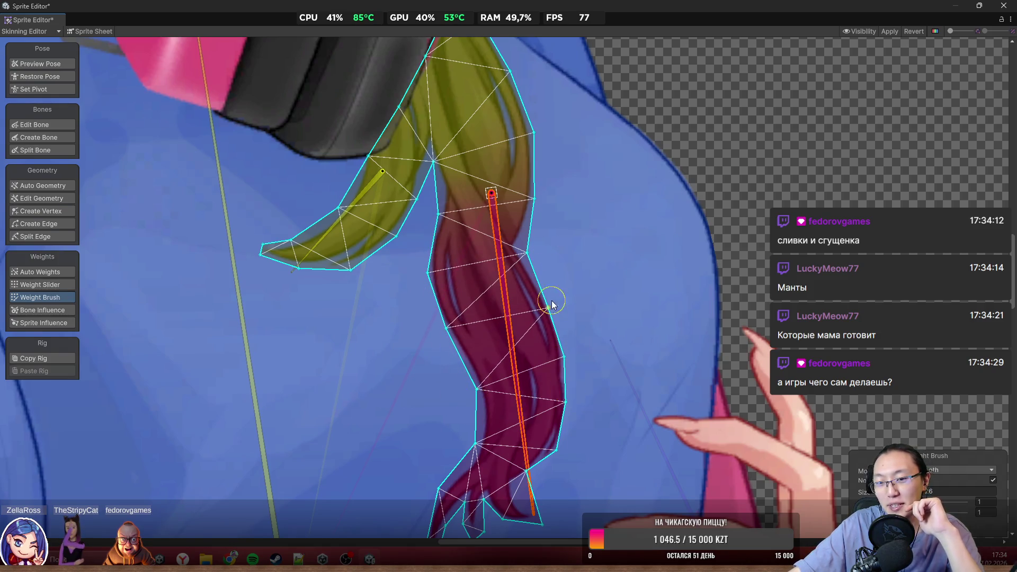
left_click_drag(326, 233, 349, 248)
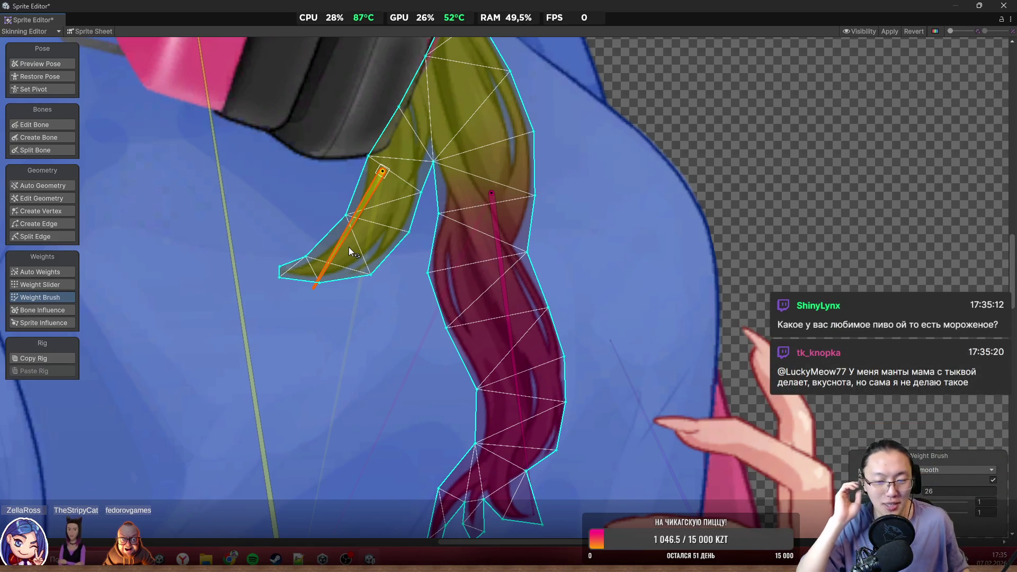
Rotate the pink, yellow and red strand bones to check the braid meshes bend
mouse_move(506, 332)
left_mouse_down()
mouse_move(514, 411)
mouse_move(561, 430)
mouse_move(484, 457)
mouse_move(548, 485)
mouse_move(586, 447)
mouse_move(577, 443)
left_mouse_up()
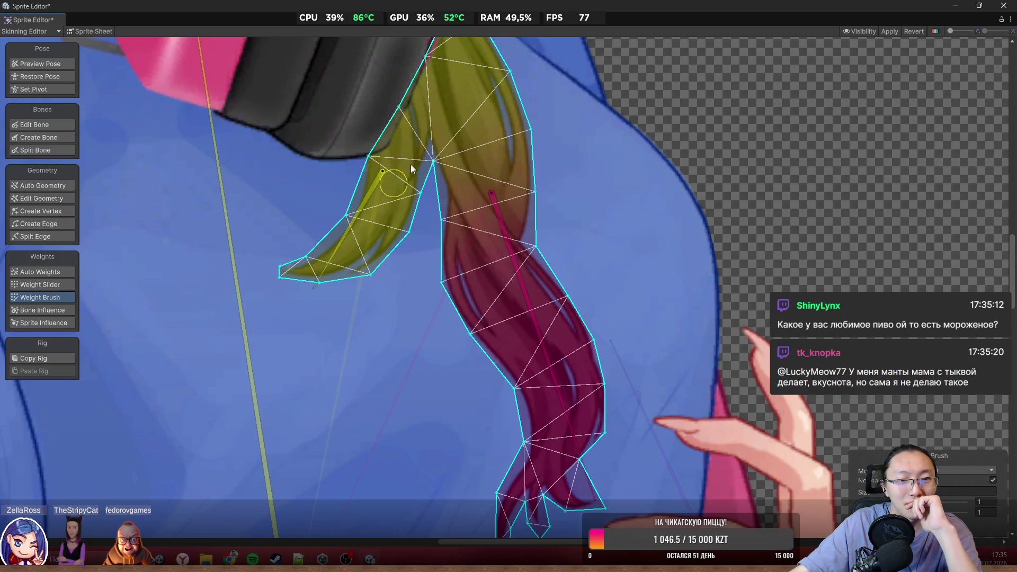
mouse_move(371, 214)
left_mouse_down()
mouse_move(376, 297)
mouse_move(358, 309)
mouse_move(371, 297)
left_mouse_up()
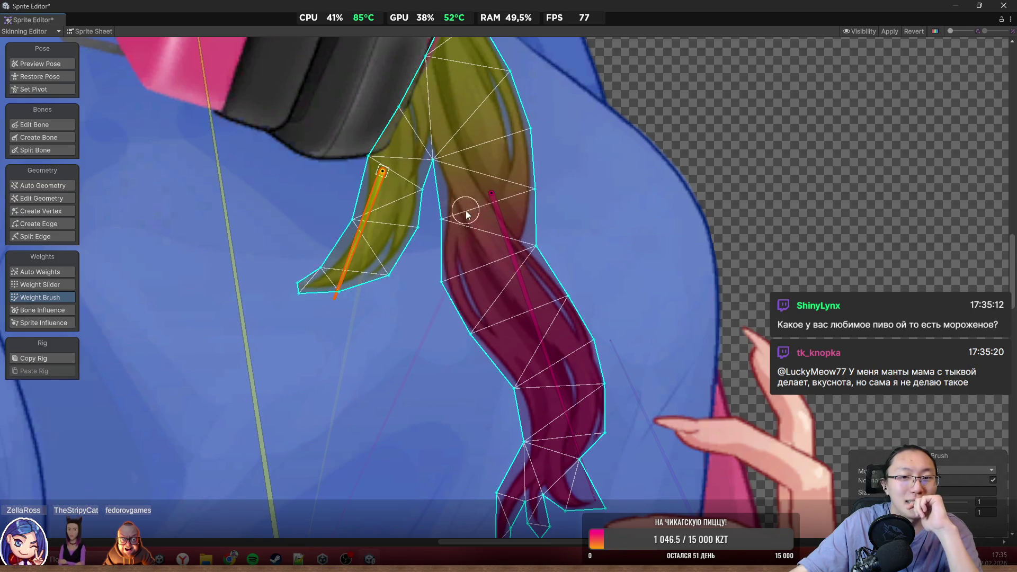
mouse_move(519, 246)
left_mouse_down()
mouse_move(552, 294)
mouse_move(571, 438)
left_mouse_up()
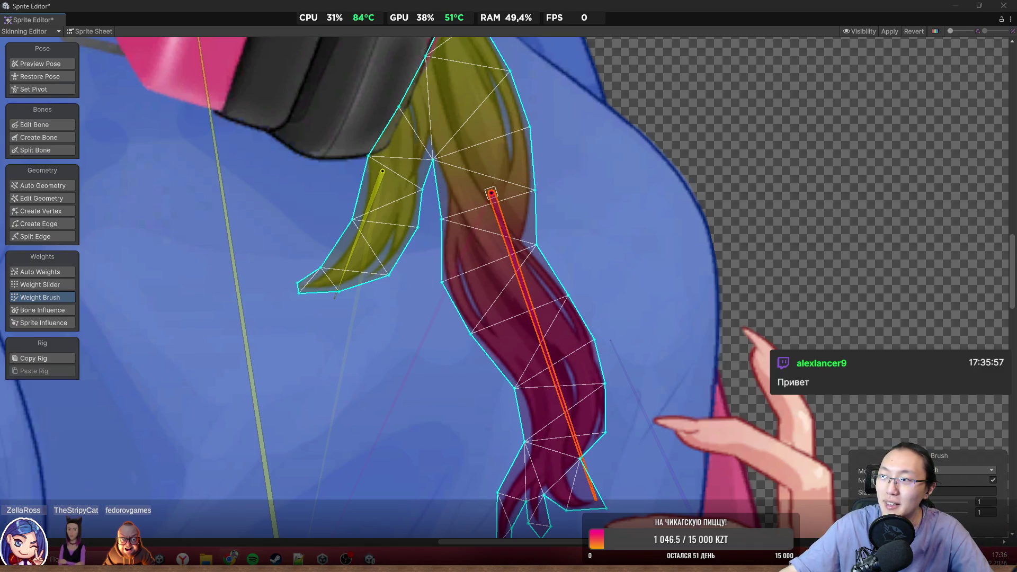
Search Google Images for 'ekzo мороженое' in Chrome and shrink the browser window
type("f")
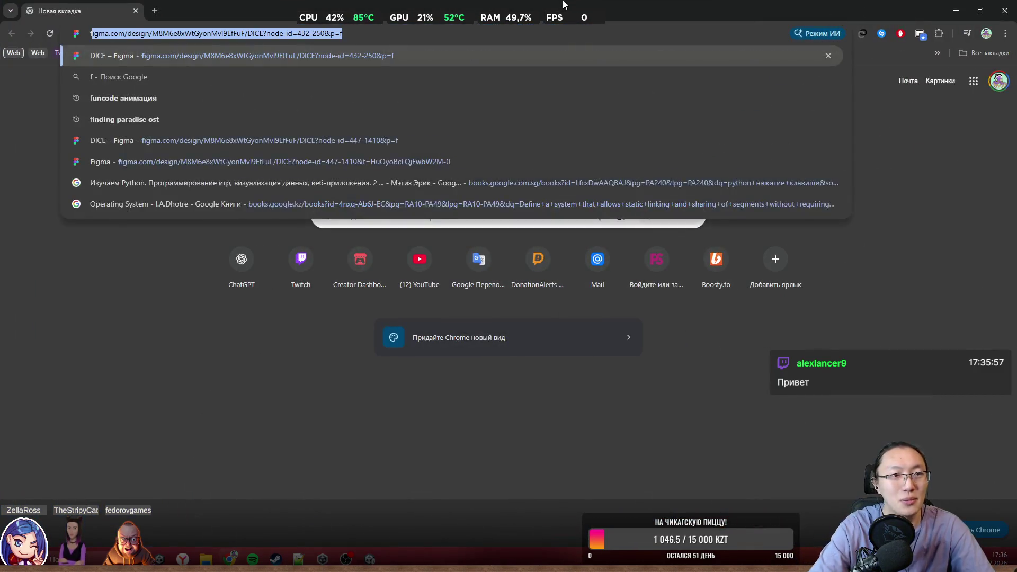
key("BackSpace")
key("BackSpace")
type("ek")
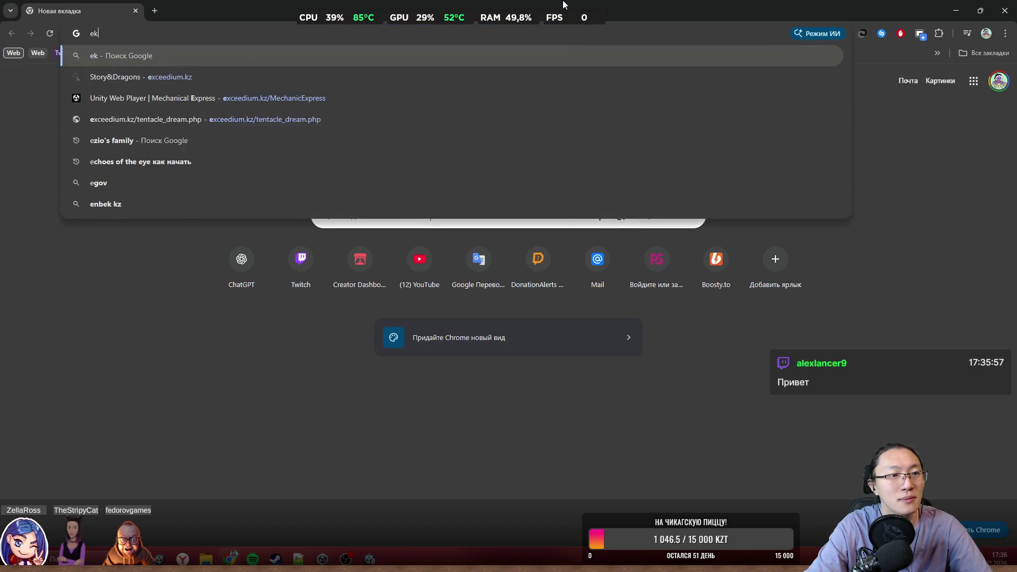
type("zo")
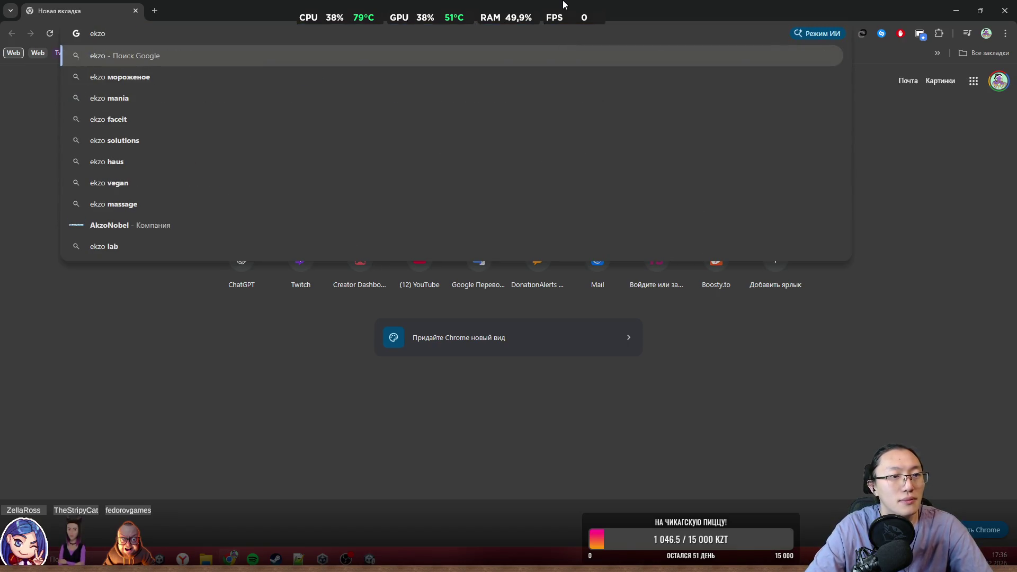
key("Down")
key("Return")
left_click(232, 114)
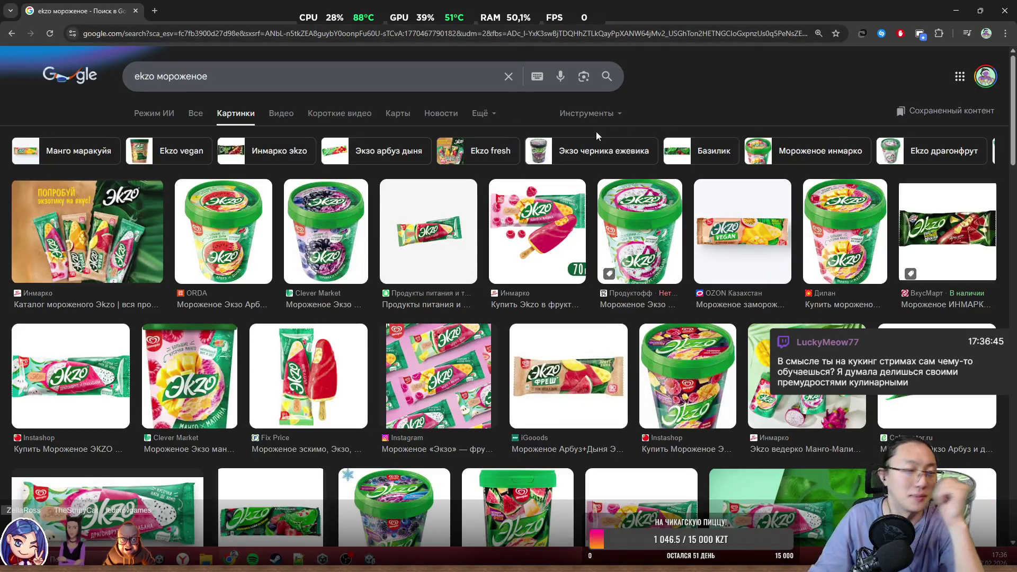
left_click_drag(762, 15, 675, 185)
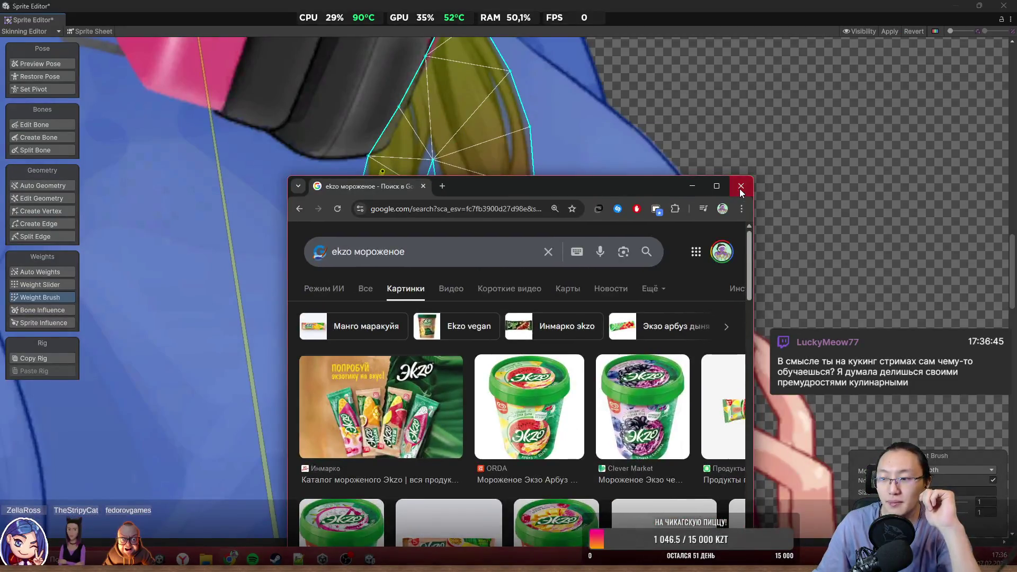
Close the Chrome window to return to the Sprite Editor
left_click(740, 187)
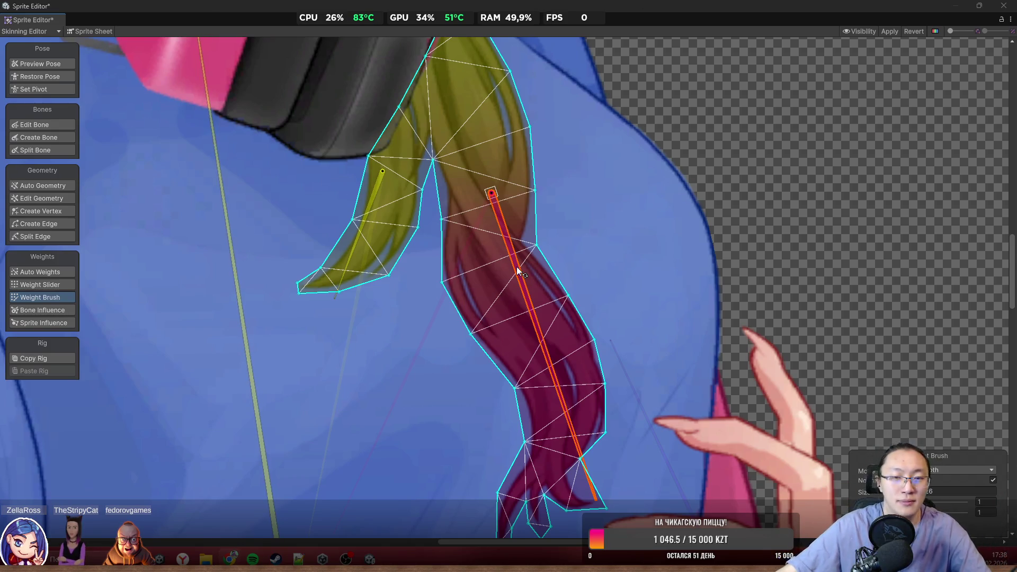
Rotate the red strand's bone back and select the yellow strand's bone
mouse_move(515, 244)
left_mouse_down()
mouse_move(539, 324)
mouse_move(550, 444)
mouse_move(574, 445)
left_mouse_up()
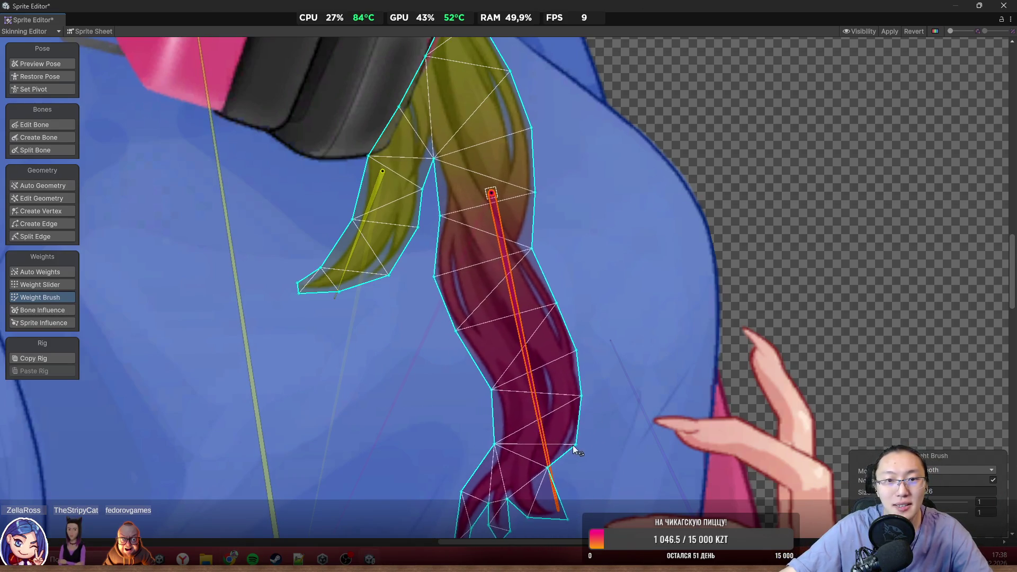
left_click(347, 265)
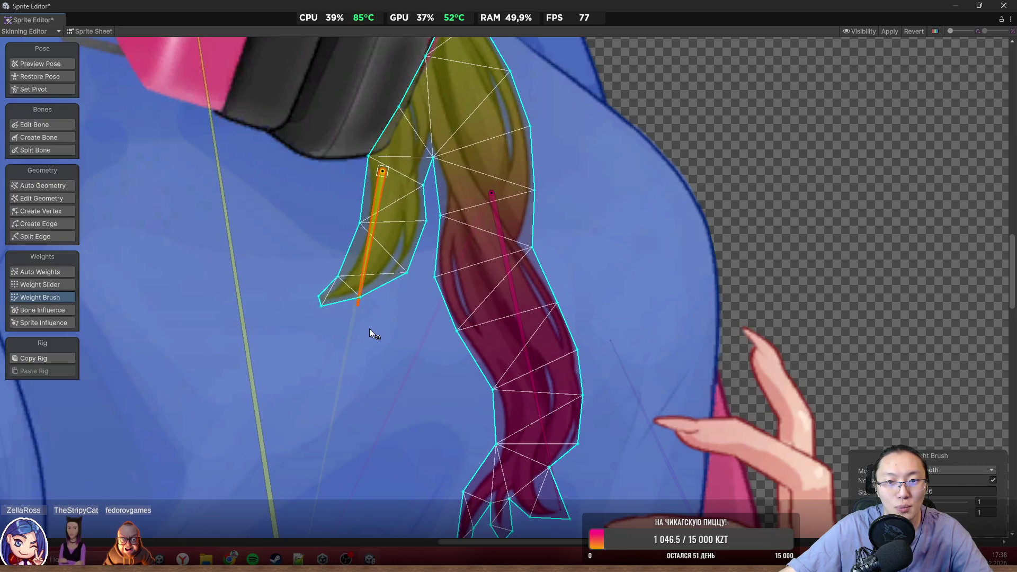
scroll(549, 373, "down", 3)
scroll(549, 373, "down", 3)
left_click_drag(681, 405, 608, 278)
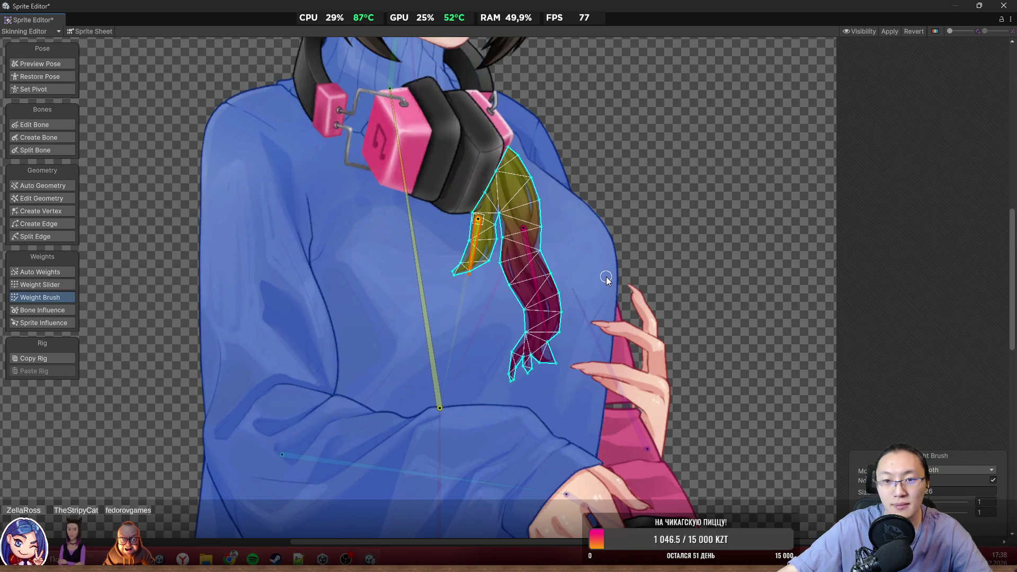
scroll(593, 273, "down", 4)
scroll(535, 231, "up", 6)
left_click_drag(535, 231, 515, 263)
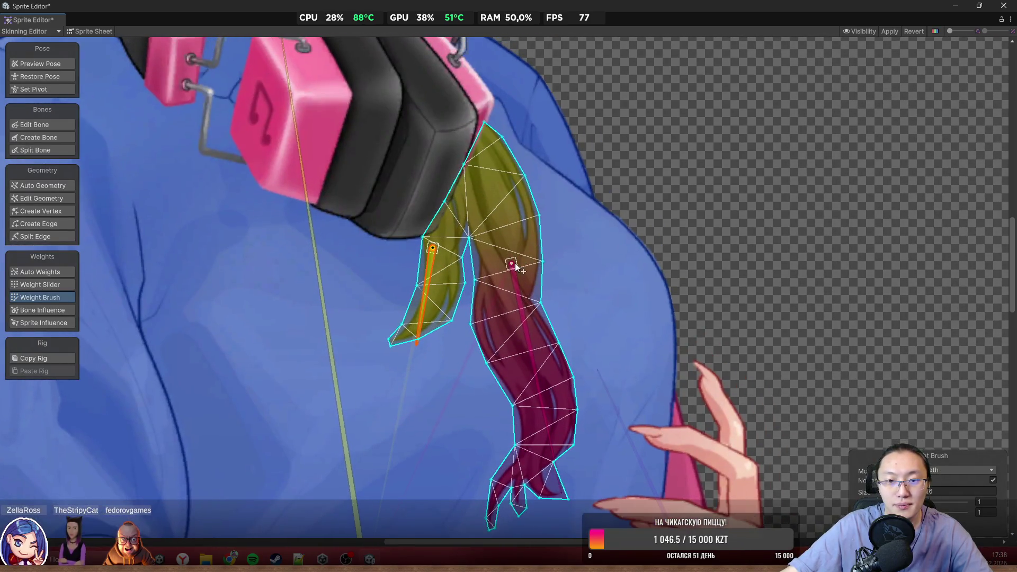
scroll(441, 235, "down", 6)
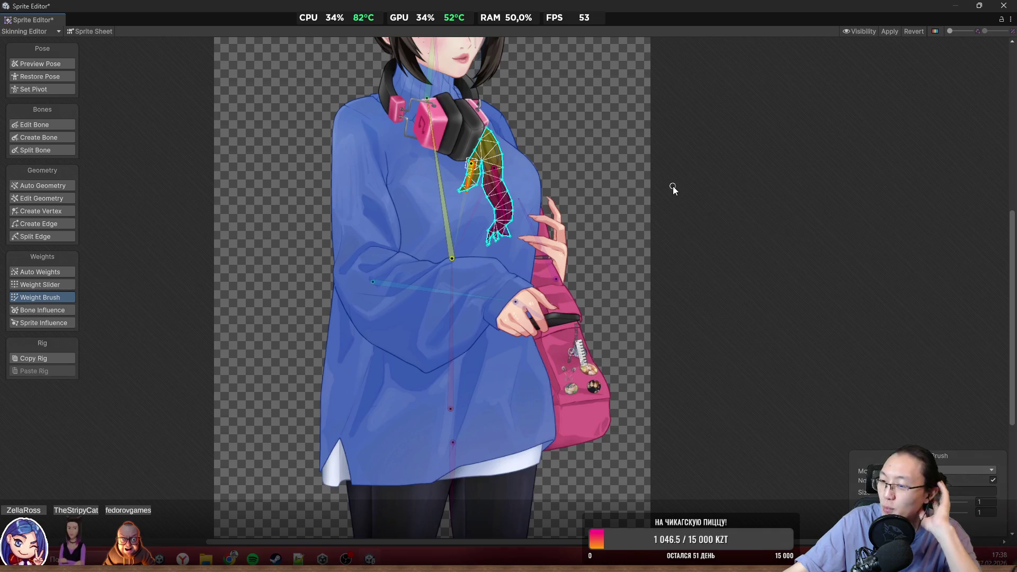
Swing the spine bone to test deformation, then select the sweater mesh to view its weights
left_click(450, 249)
mouse_move(475, 259)
left_mouse_down()
mouse_move(442, 228)
mouse_move(498, 228)
mouse_move(441, 196)
mouse_move(502, 200)
left_mouse_up()
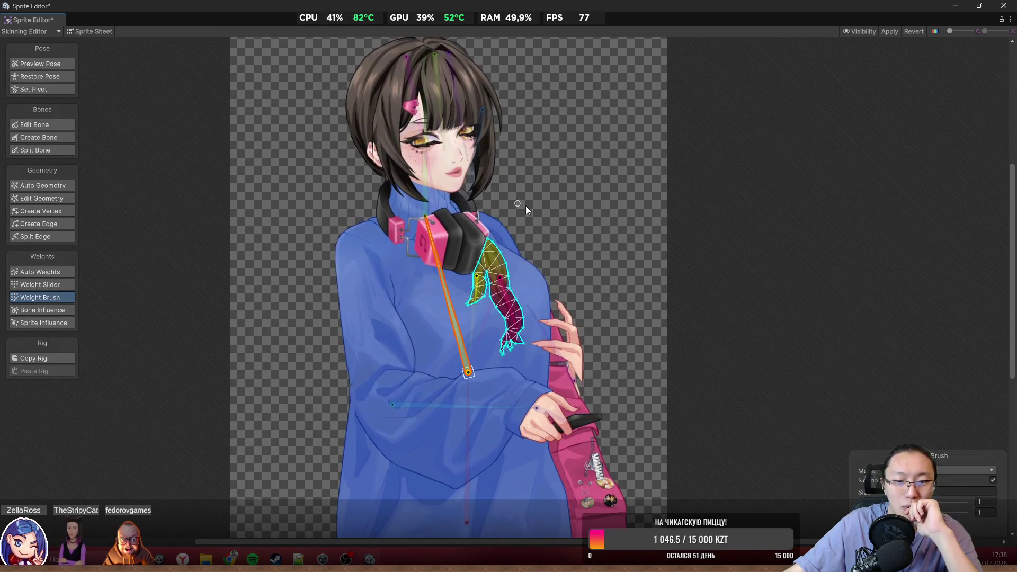
mouse_move(482, 297)
left_mouse_down()
mouse_move(489, 288)
mouse_move(335, 216)
mouse_move(428, 183)
mouse_move(460, 193)
mouse_move(450, 186)
left_mouse_up()
left_click(370, 479)
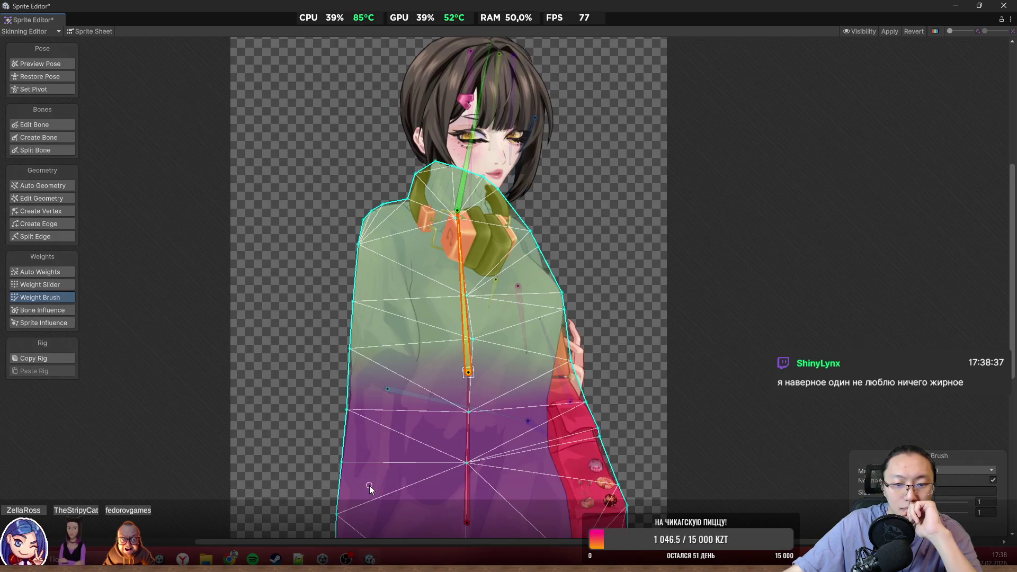
Paint weights on the upper sleeve and hand, test the spine bone, and enable Preview Pose
scroll(433, 332, "up", 2)
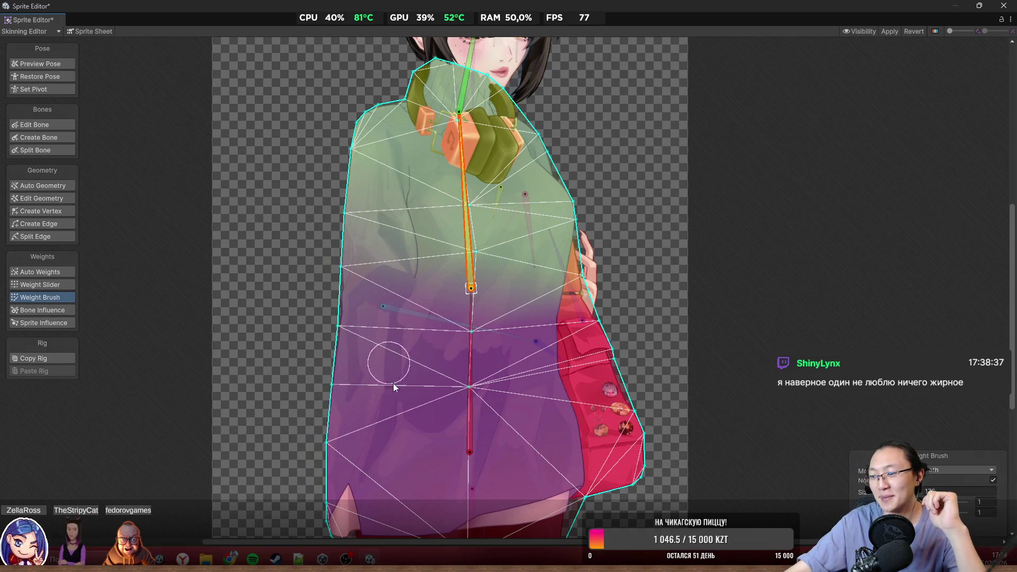
mouse_move(468, 207)
left_mouse_down()
mouse_move(451, 191)
mouse_move(448, 180)
mouse_move(460, 178)
left_mouse_up()
left_click_drag(591, 334, 564, 249)
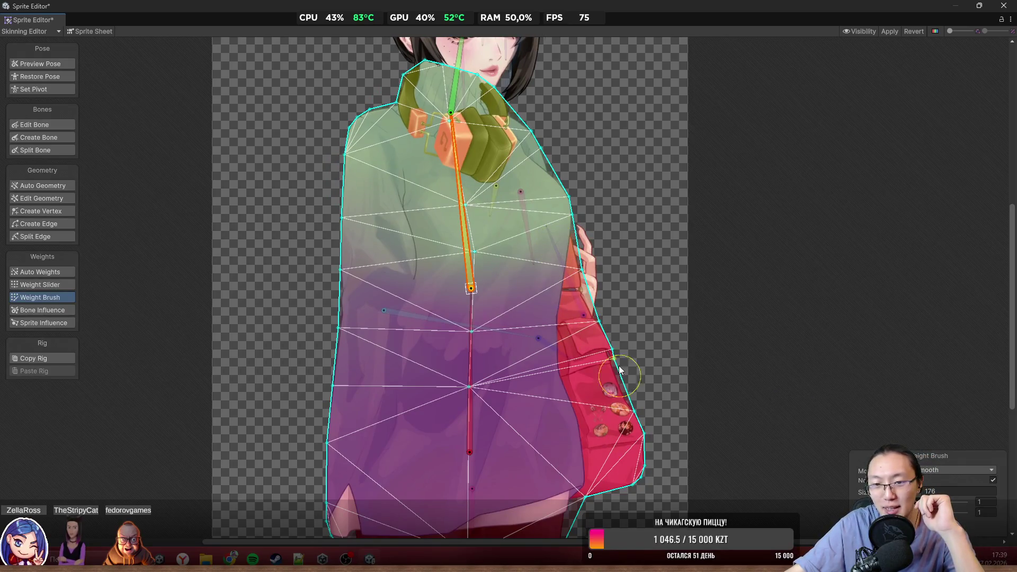
mouse_move(594, 350)
left_mouse_down()
mouse_move(600, 396)
mouse_move(639, 415)
mouse_move(625, 380)
mouse_move(613, 403)
left_mouse_up()
mouse_move(469, 233)
left_mouse_down()
mouse_move(472, 203)
mouse_move(422, 145)
mouse_move(453, 149)
mouse_move(302, 113)
mouse_move(456, 134)
mouse_move(394, 106)
mouse_move(403, 107)
mouse_move(518, 155)
mouse_move(466, 114)
mouse_move(767, 259)
mouse_move(684, 424)
mouse_move(758, 371)
mouse_move(466, 64)
mouse_move(389, 35)
mouse_move(430, 5)
left_mouse_up()
mouse_move(479, 164)
left_mouse_down()
mouse_move(421, 123)
mouse_move(431, 115)
left_mouse_up()
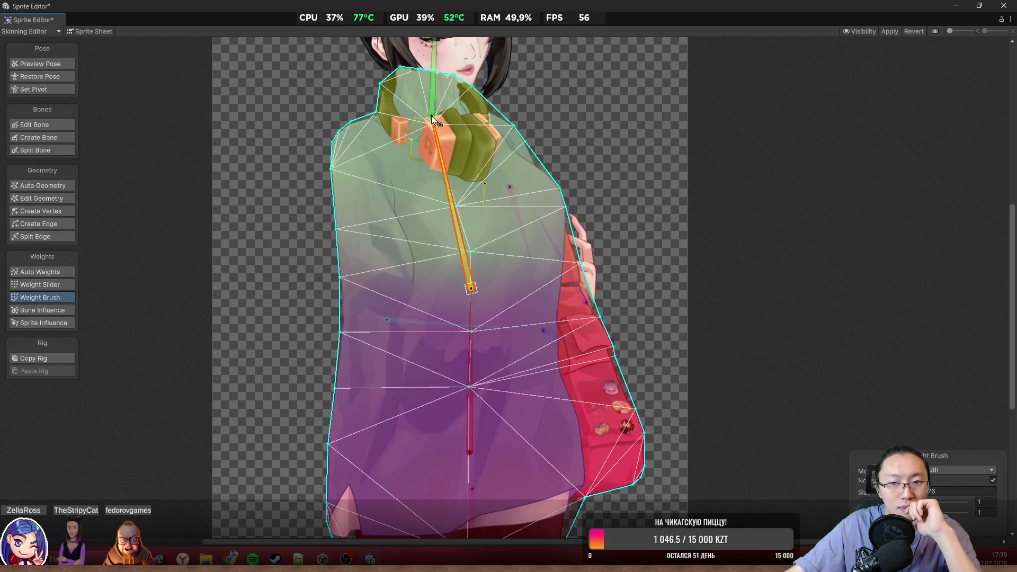
left_click(62, 63)
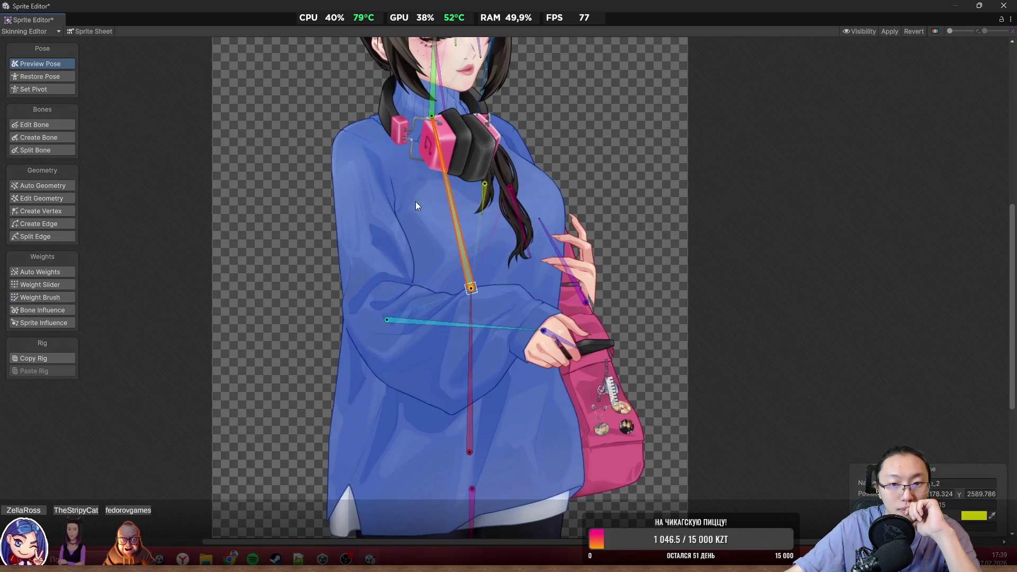
Rotate the spine bone to test the torso weights
mouse_move(450, 190)
left_mouse_down()
mouse_move(486, 183)
mouse_move(478, 161)
mouse_move(427, 113)
left_mouse_up()
scroll(565, 290, "up", 3)
scroll(561, 285, "up", 2)
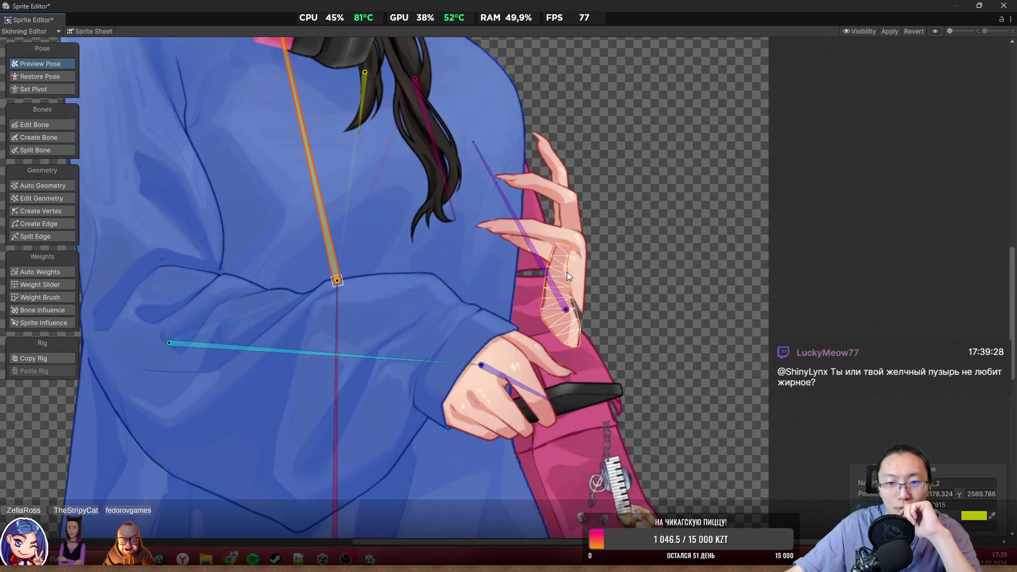
Select the hand sprite with the Weight Brush in Add And Subtract mode and pick the hand bone
left_click(580, 281)
scroll(577, 301, "up", 5)
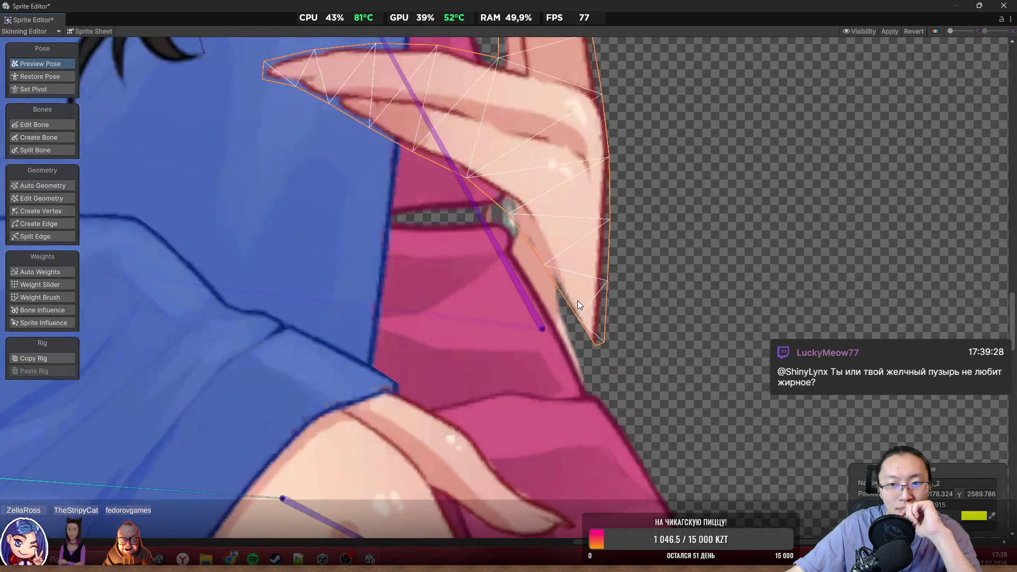
left_click(42, 297)
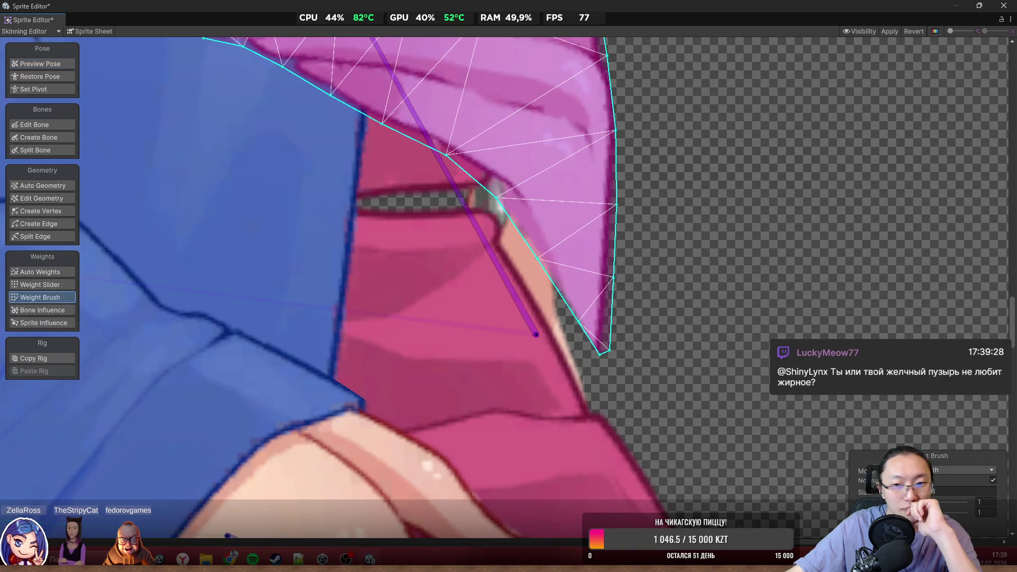
left_click(942, 472)
left_click(942, 482)
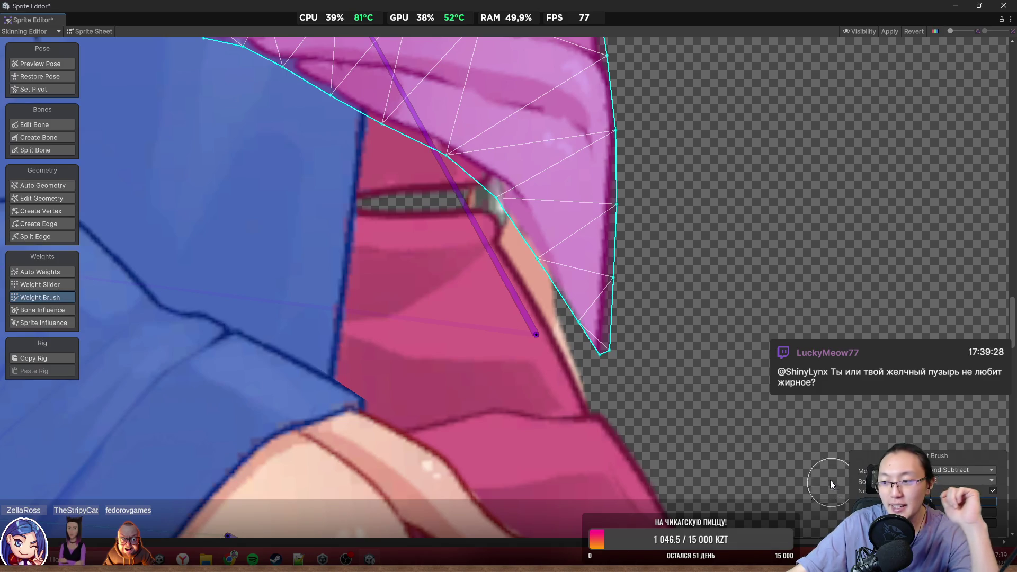
left_click(509, 292)
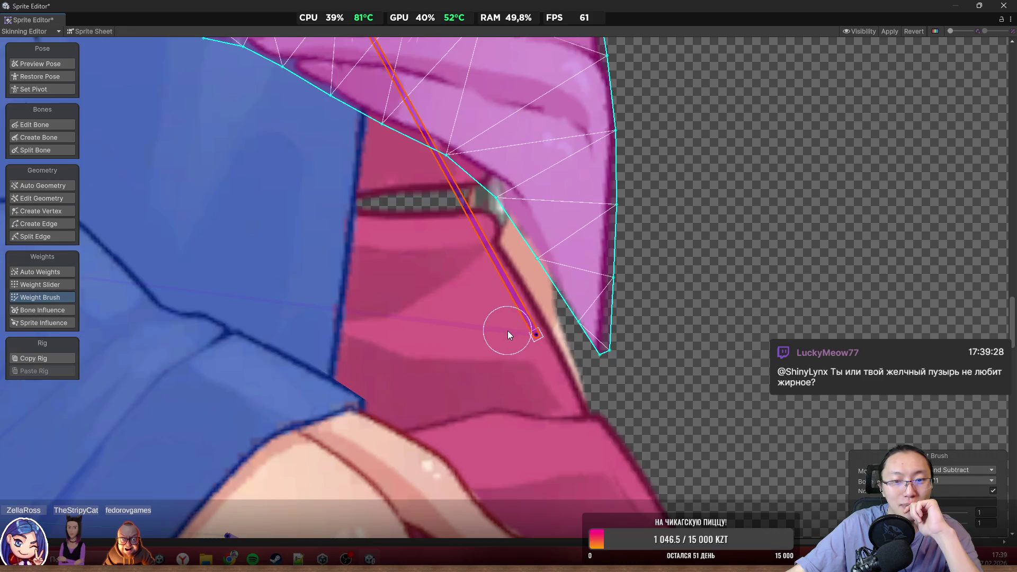
Select the long torso bone and bend it to check how the mesh deforms
scroll(508, 331, "down", 3)
scroll(512, 339, "up", 3)
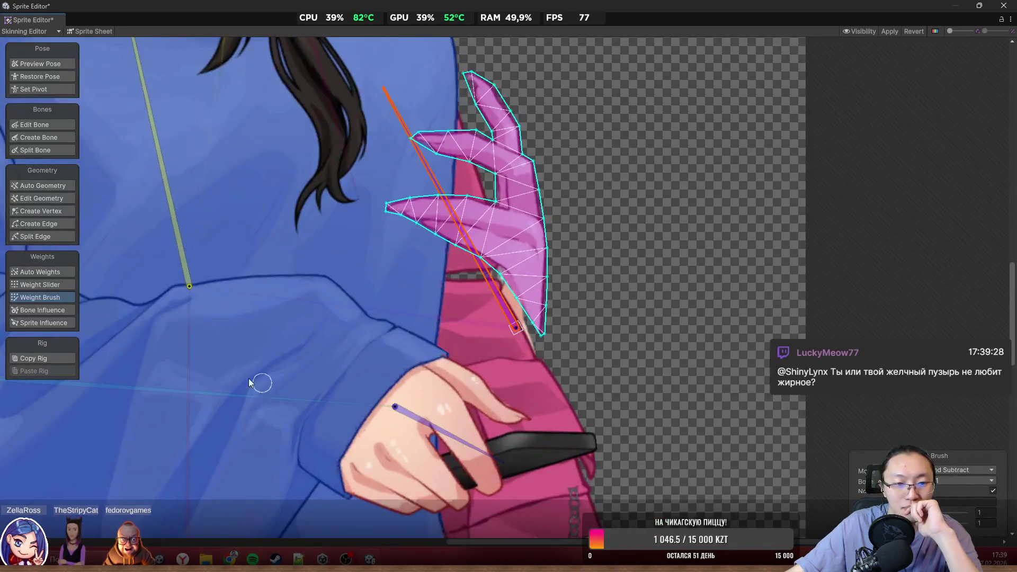
left_click(180, 269)
mouse_move(221, 240)
left_mouse_down()
mouse_move(201, 233)
mouse_move(165, 158)
left_mouse_up()
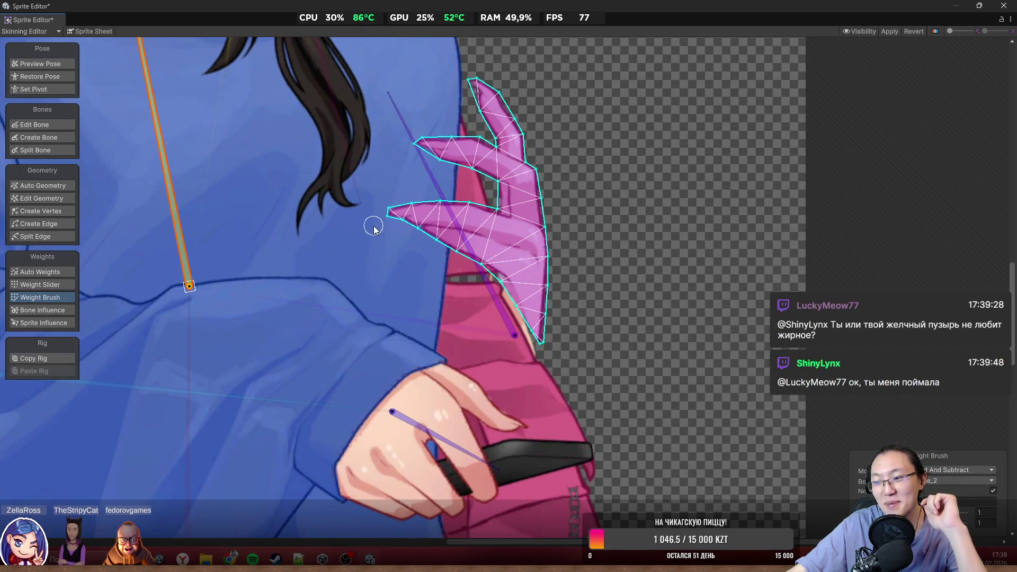
Paint hand bone weight onto the hand's lower edge, then rotate the hand bone to test it
scroll(545, 360, "up", 2)
mouse_move(484, 298)
left_mouse_down()
mouse_move(508, 278)
mouse_move(490, 275)
left_mouse_up()
scroll(403, 270, "down", 3)
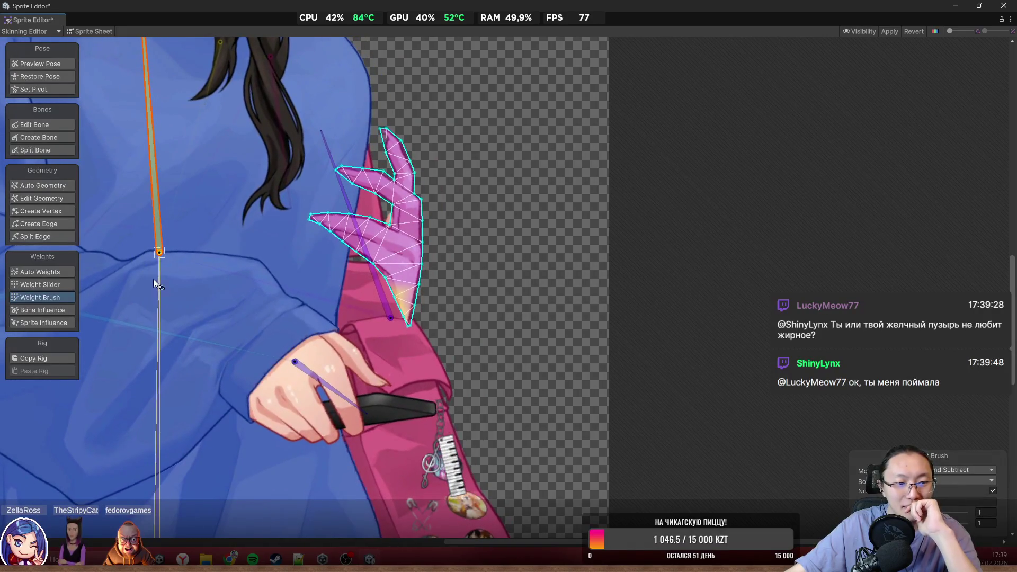
left_click(387, 297)
scroll(383, 289, "up", 2)
mouse_move(389, 285)
left_mouse_down()
mouse_move(428, 332)
mouse_move(447, 244)
mouse_move(291, 156)
mouse_move(345, 167)
mouse_move(412, 211)
mouse_move(498, 201)
left_mouse_up()
Tilt the upper torso bone to check deformation, then shift the view toward the hair and hand
left_click(180, 255)
scroll(575, 361, "up", 2)
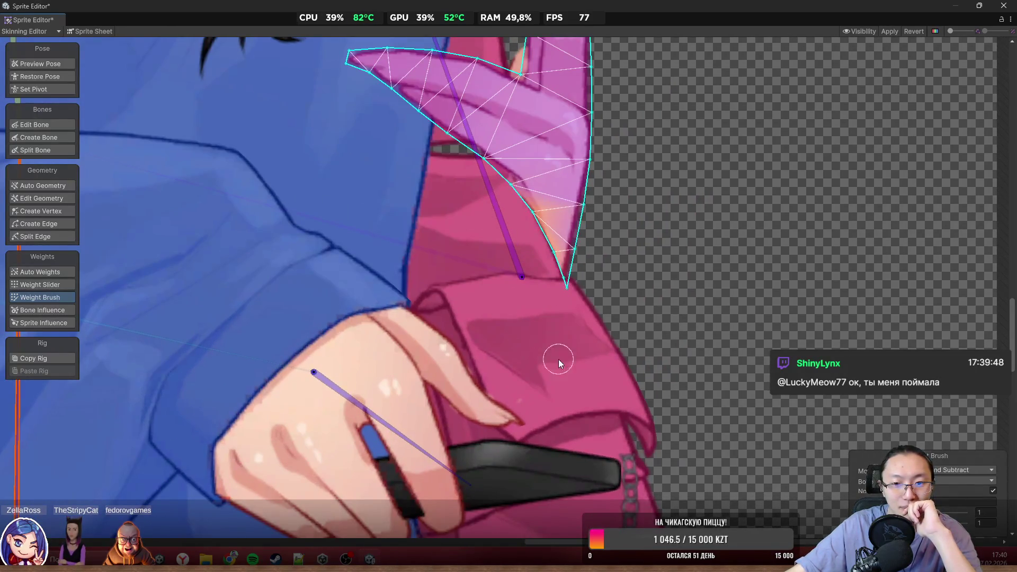
scroll(551, 344, "down", 4)
mouse_move(272, 177)
left_mouse_down()
mouse_move(273, 130)
mouse_move(260, 113)
mouse_move(316, 128)
left_mouse_up()
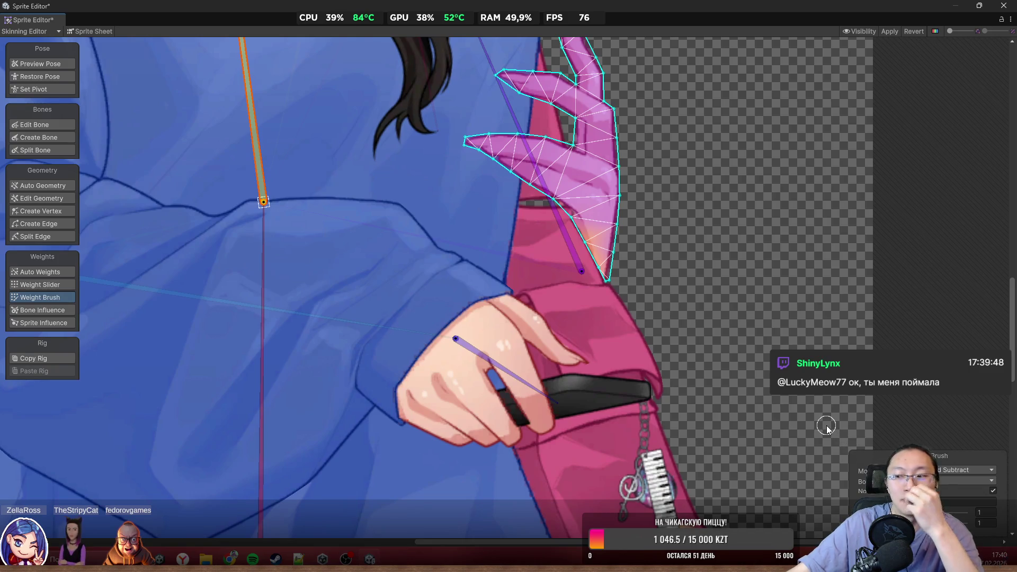
mouse_move(372, 205)
left_mouse_down()
mouse_move(374, 279)
mouse_move(392, 301)
left_mouse_up()
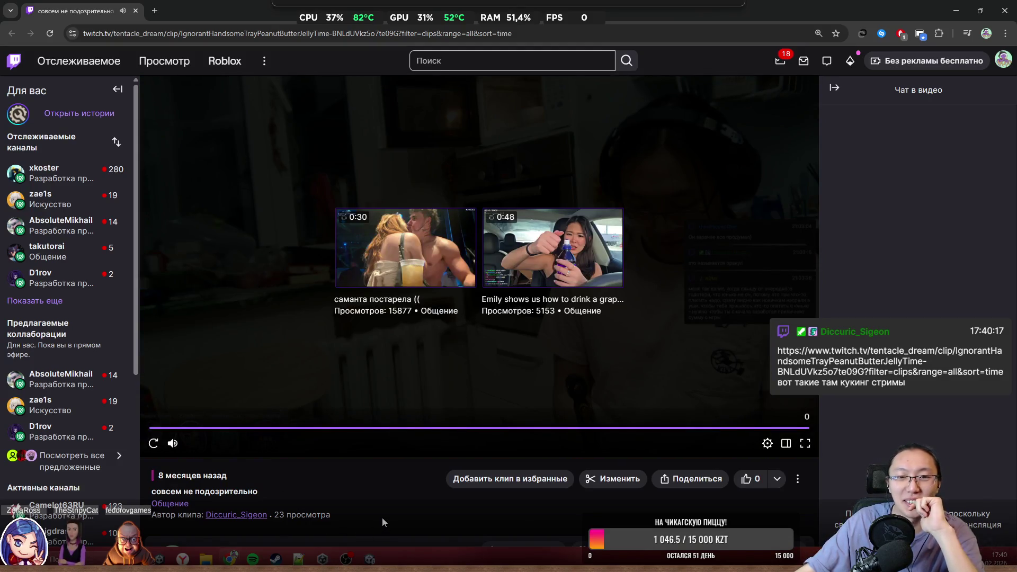
Replay the Twitch clip from the start and pause it partway through
left_click(153, 443)
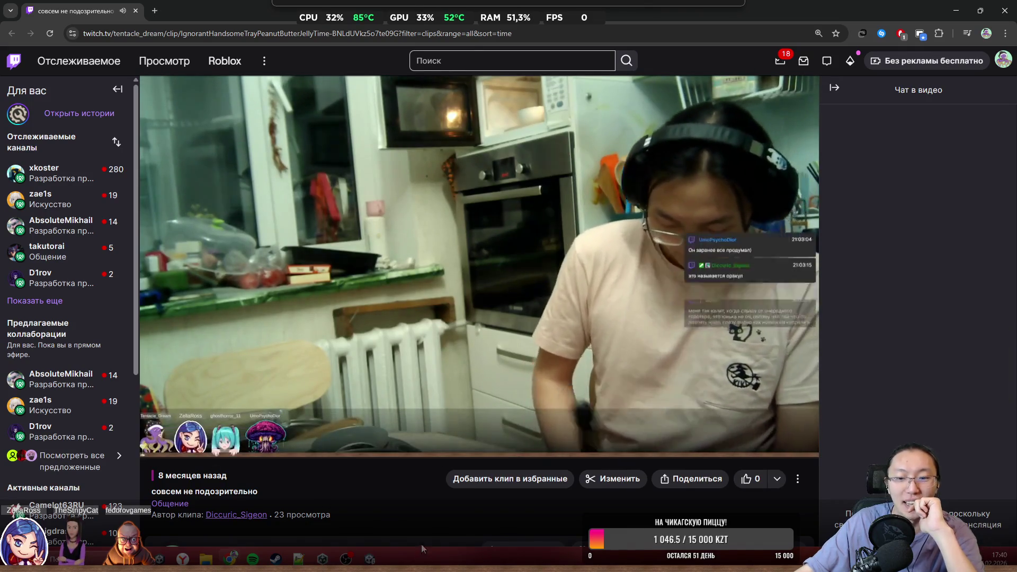
left_click(153, 443)
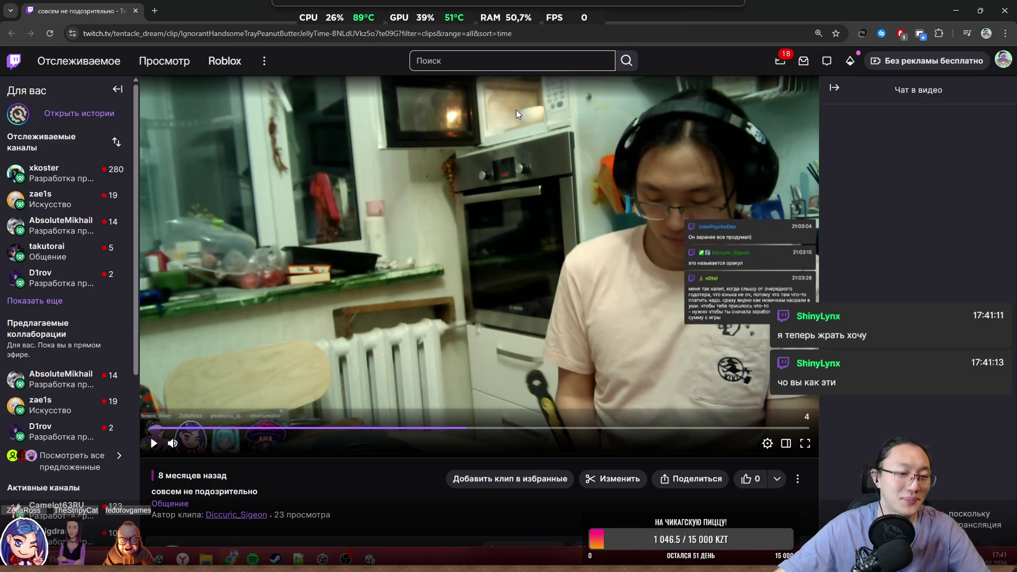
scroll(180, 358, "down", 3)
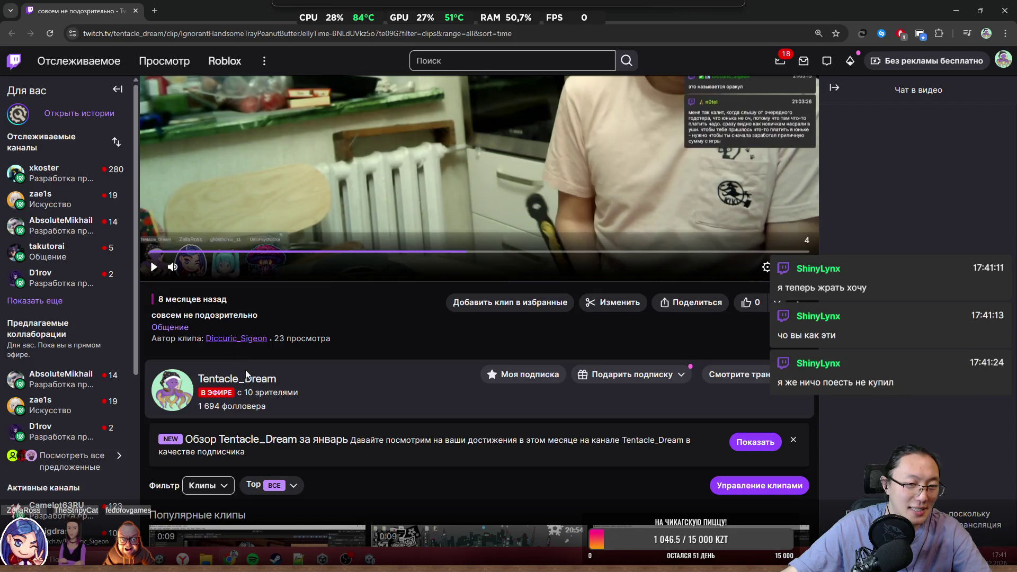
scroll(249, 366, "down", 5)
scroll(297, 371, "up", 8)
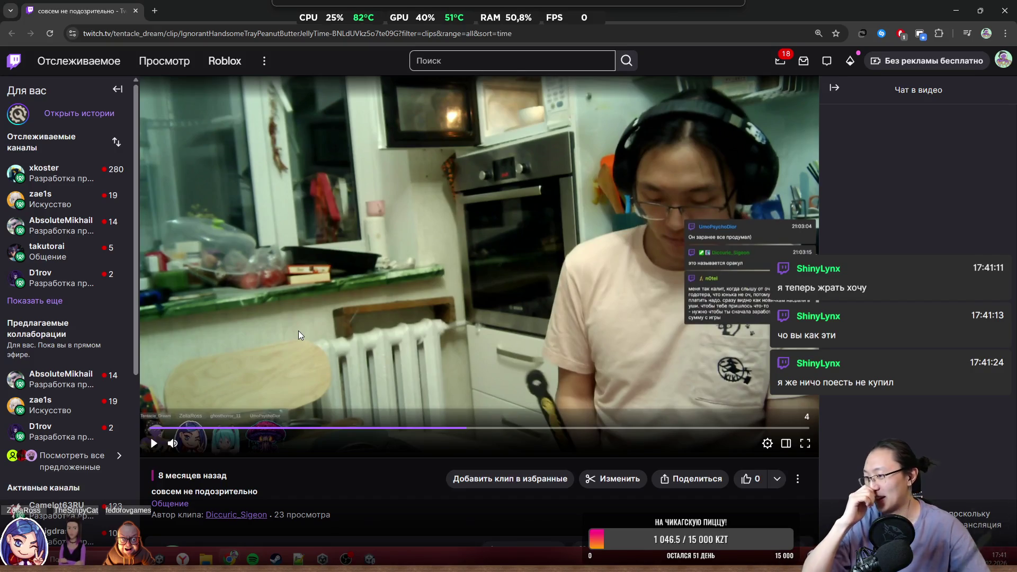
Scroll up and down through the Twitch channel page
mouse_move(530, 16)
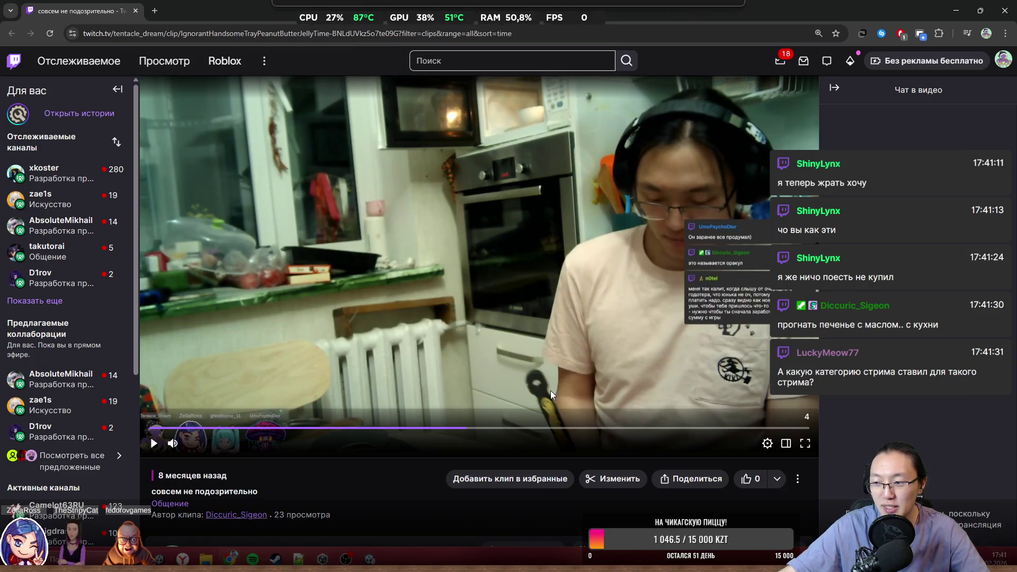
scroll(436, 490, "down", 5)
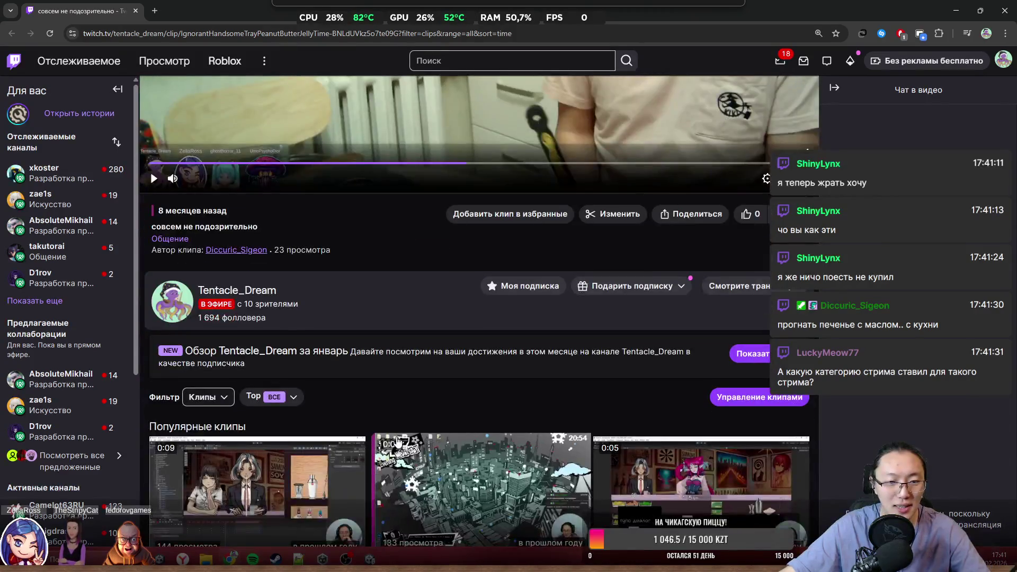
scroll(309, 401, "up", 5)
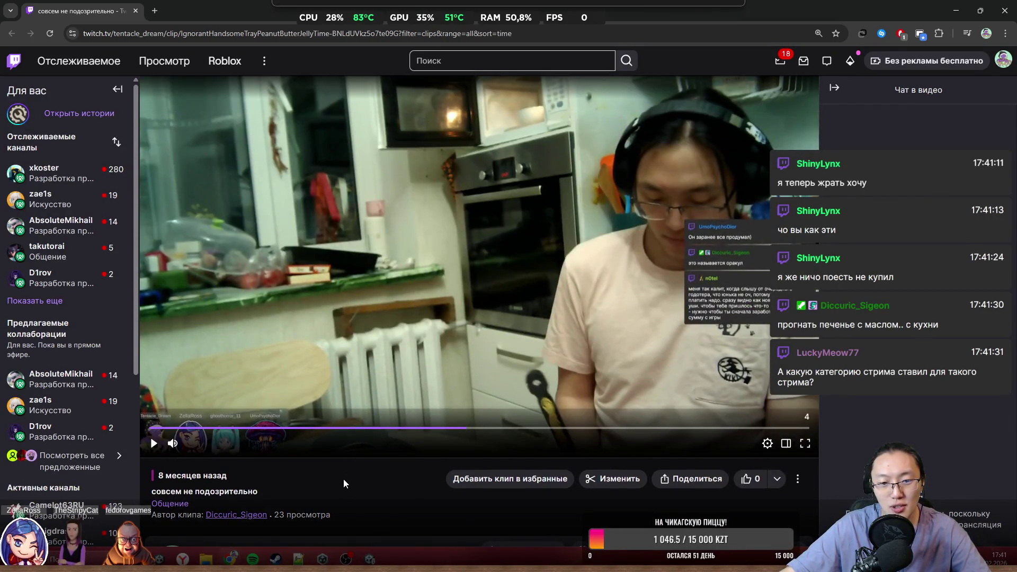
scroll(344, 478, "down", 2)
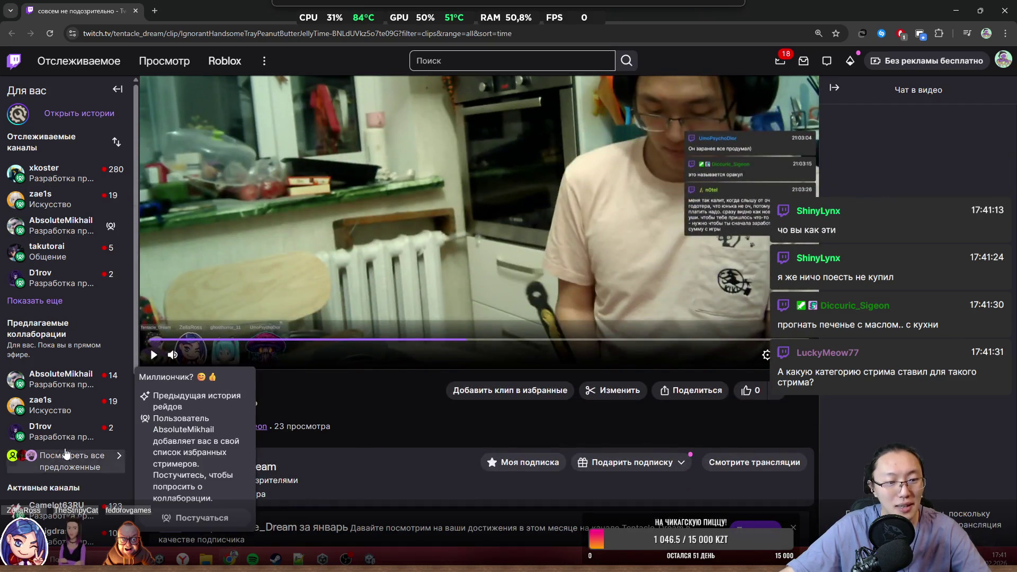
scroll(355, 320, "up", 2)
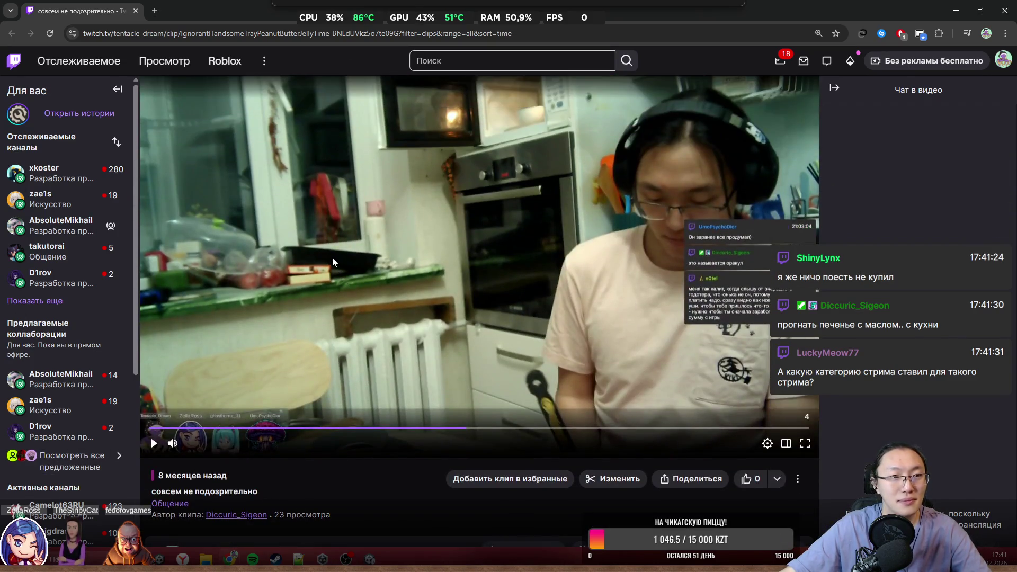
mouse_move(90, 229)
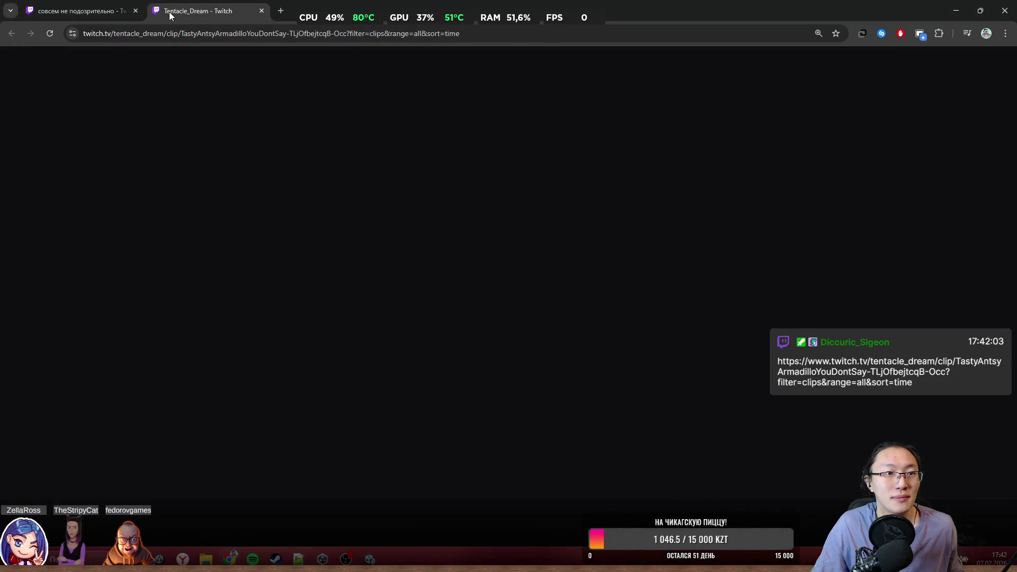
Restore Chrome to a smaller window with Win+Down so the Sprite Editor shows behind it
scroll(159, 166, "down", 5)
scroll(396, 376, "up", 5)
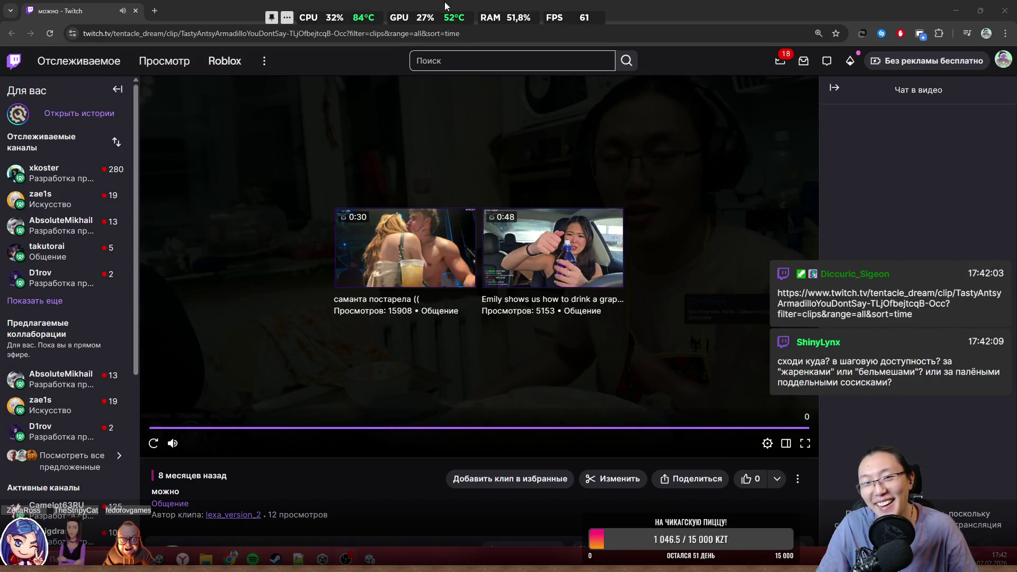
key("super+Down")
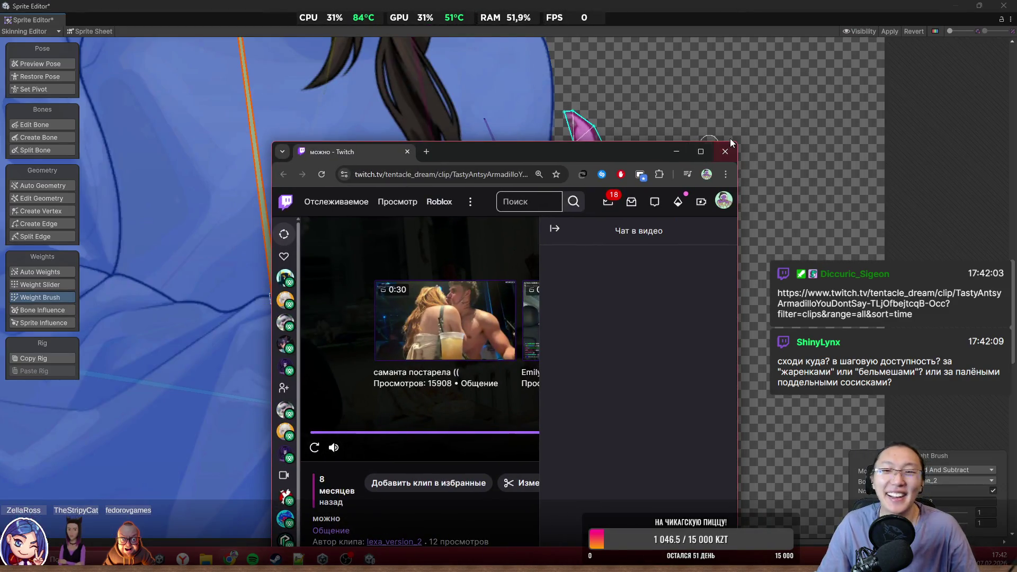
Close the Twitch Chrome window to get back to the hand mesh in the Skinning Editor
left_click(725, 151)
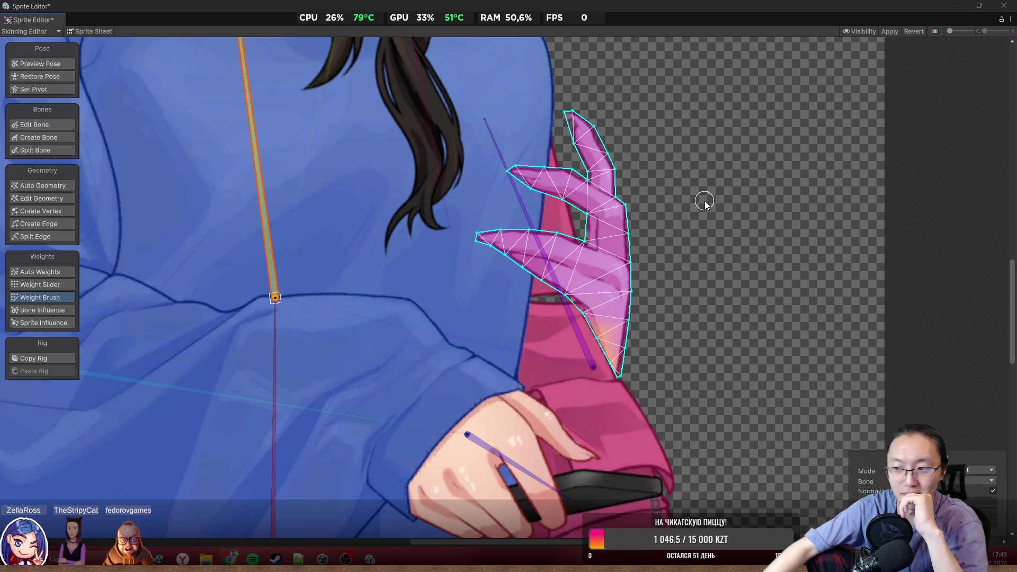
scroll(598, 235, "down", 1)
scroll(567, 261, "down", 2)
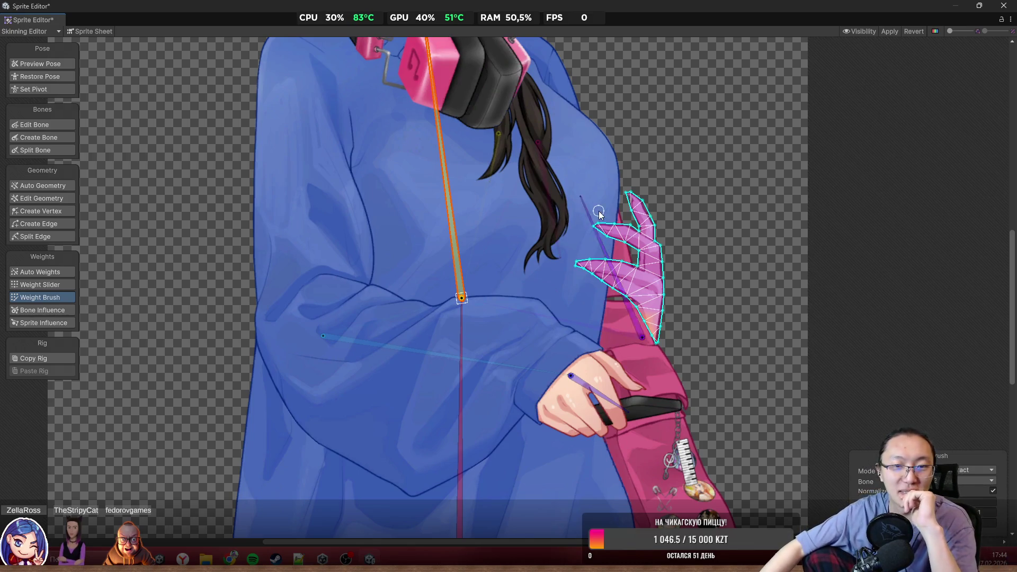
scroll(596, 215, "down", 3)
scroll(689, 191, "up", 3)
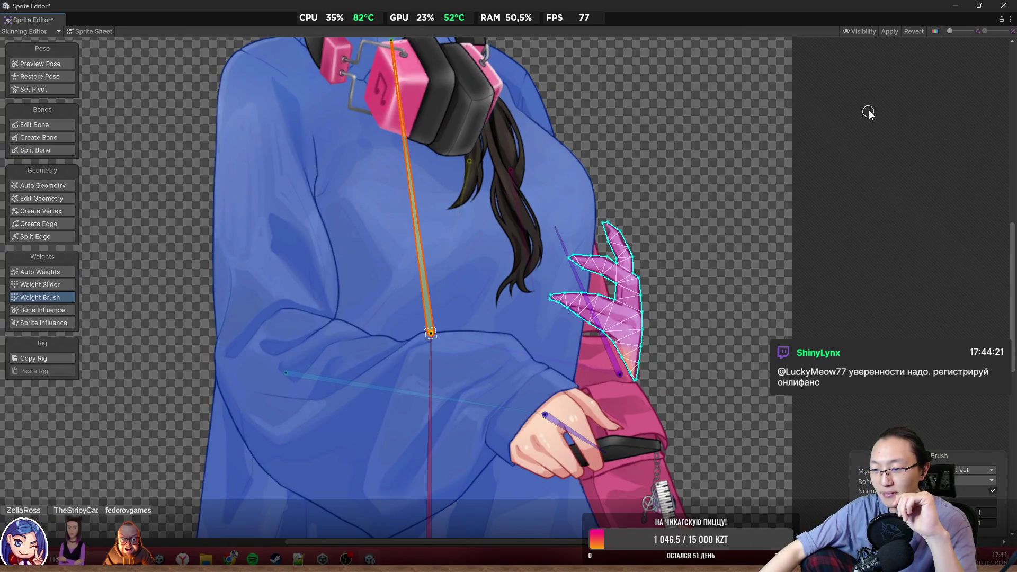
scroll(818, 290, "up", 3)
scroll(819, 290, "down", 3)
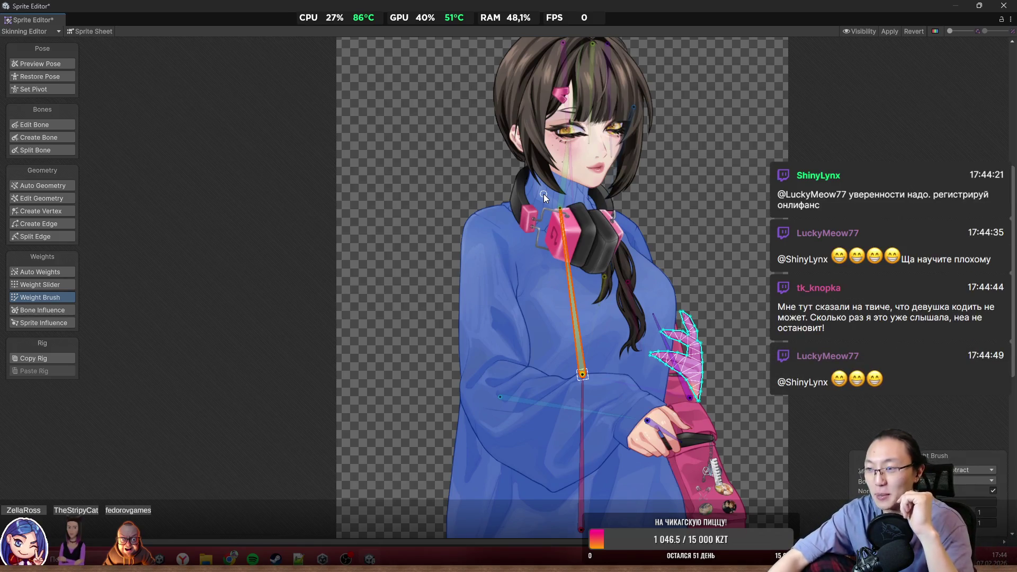
scroll(621, 181, "up", 3)
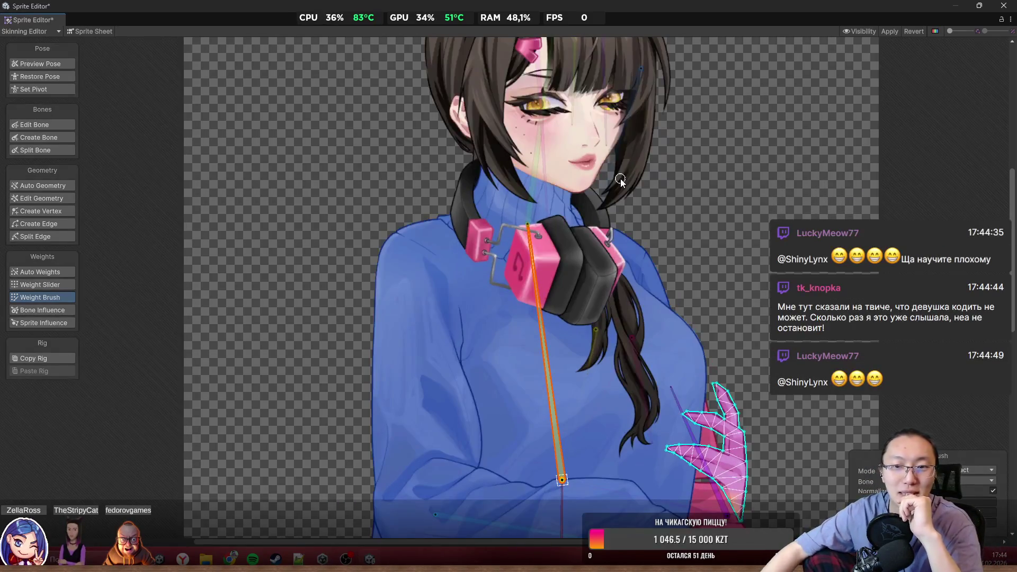
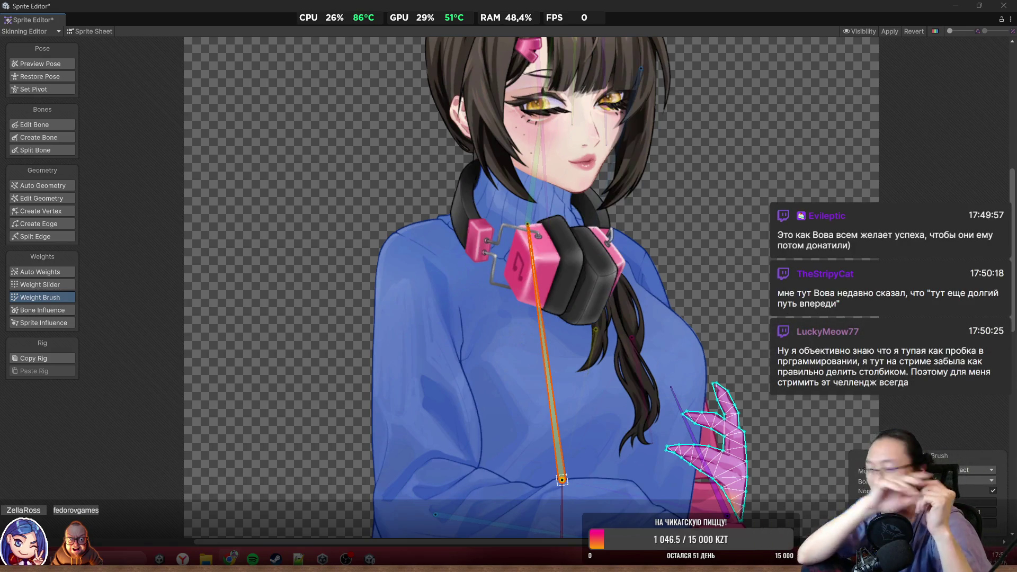
Launch Paint from the Start search and maximize its window
scroll(617, 183, "down", 5)
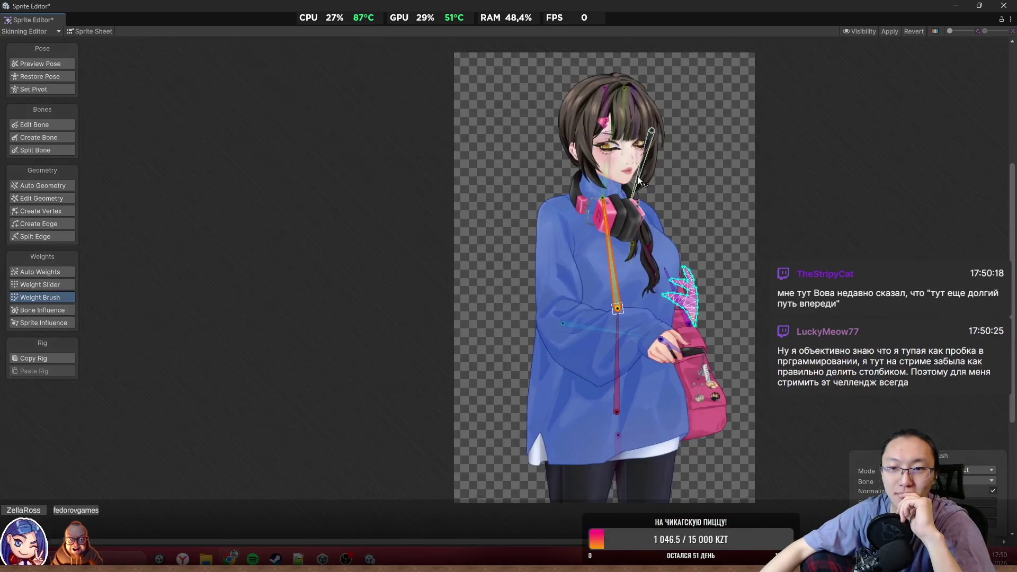
scroll(630, 206, "up", 4)
scroll(626, 207, "up", 5)
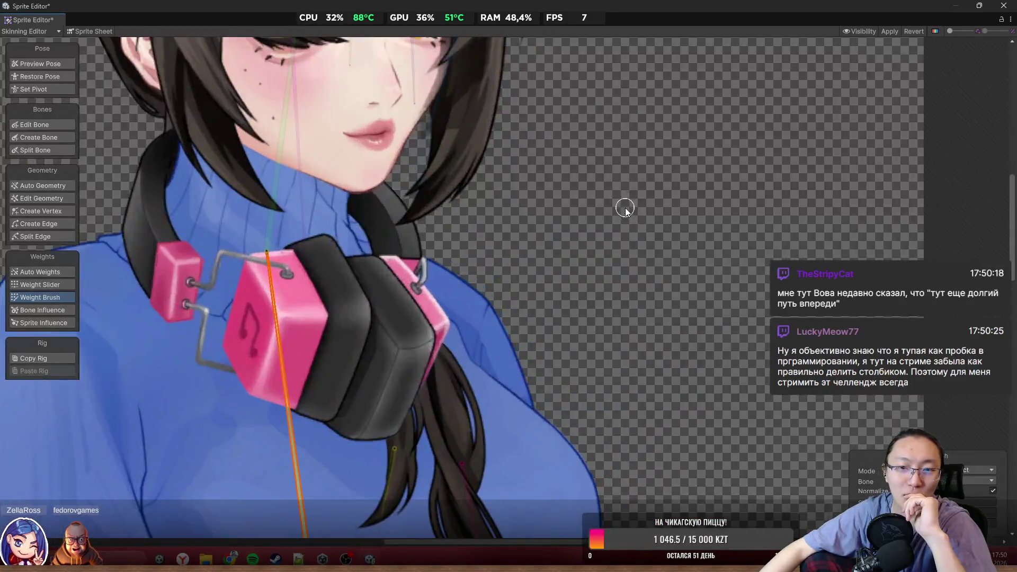
scroll(627, 209, "down", 2)
scroll(557, 186, "up", 3)
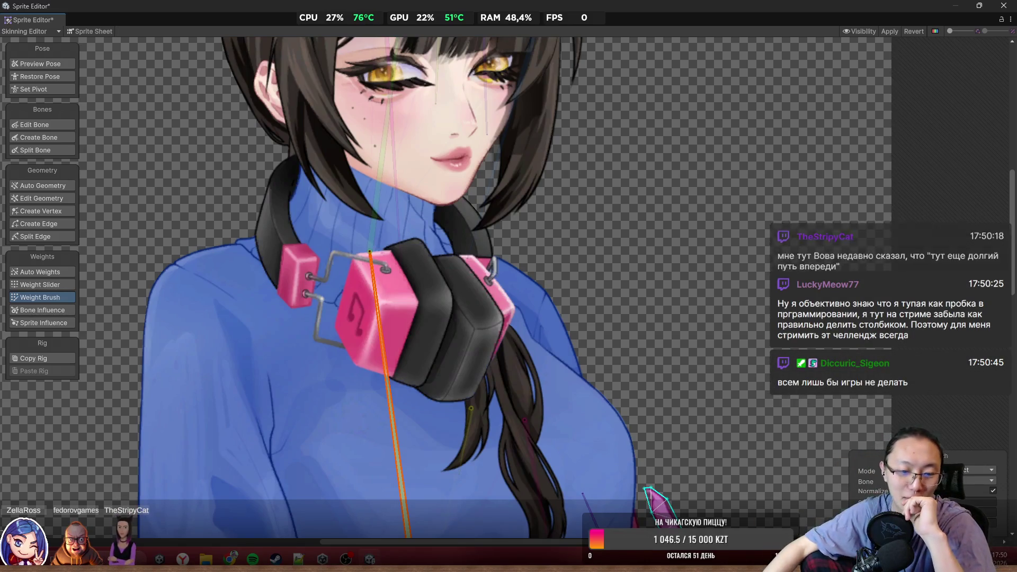
key("super")
type("paint")
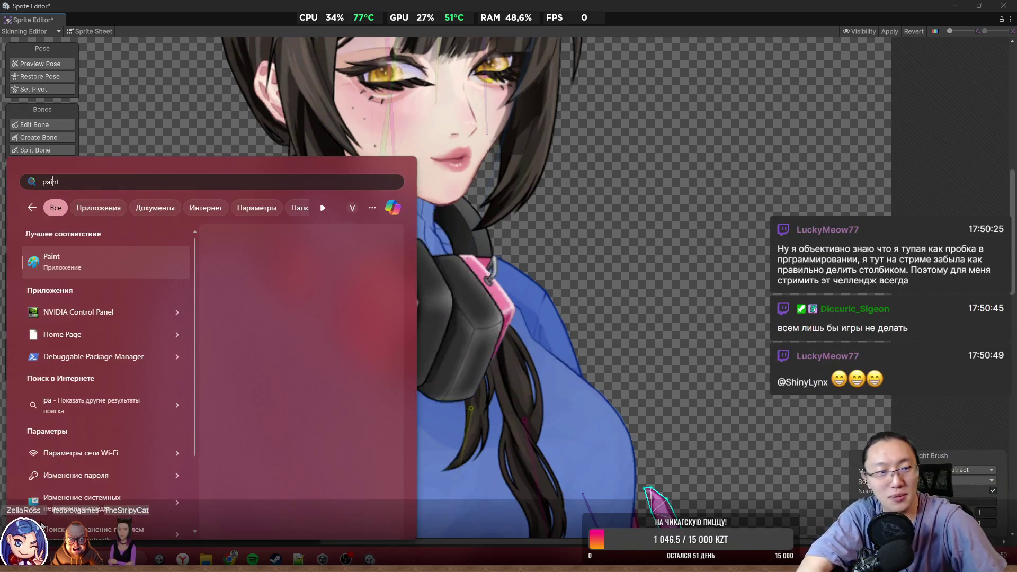
key("Return")
left_click_drag(420, 160, 415, 1)
Draw the dividend 327, the division bracket and the divisor 14 on the canvas
left_click(346, 135)
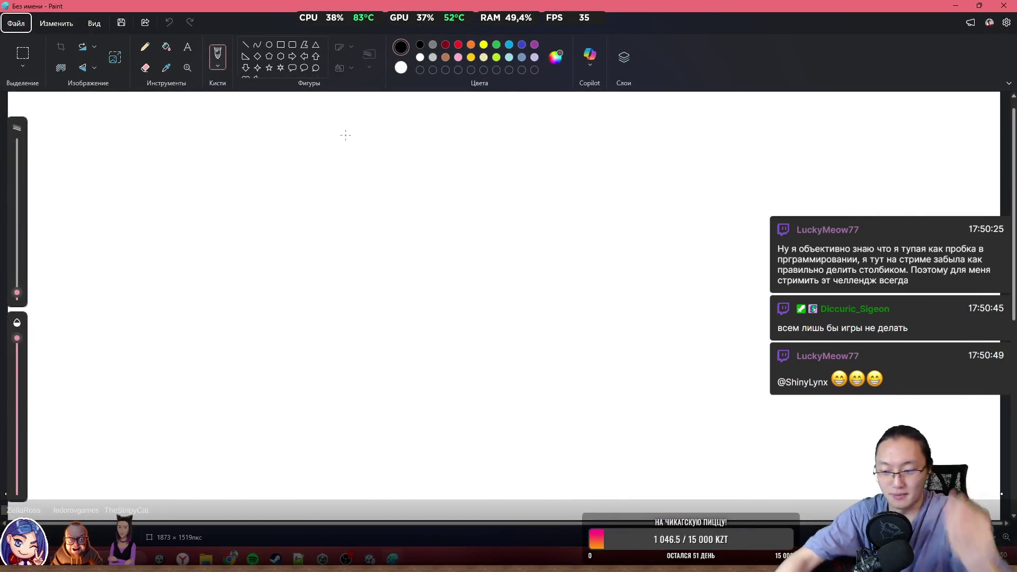
left_click_drag(457, 146, 467, 204)
left_click_drag(511, 157, 555, 188)
left_click_drag(578, 141, 597, 201)
left_click_drag(583, 179, 635, 173)
left_click_drag(655, 132, 671, 260)
left_click_drag(659, 214, 792, 200)
mouse_move(701, 118)
left_mouse_down()
mouse_move(692, 178)
mouse_move(749, 180)
left_mouse_up()
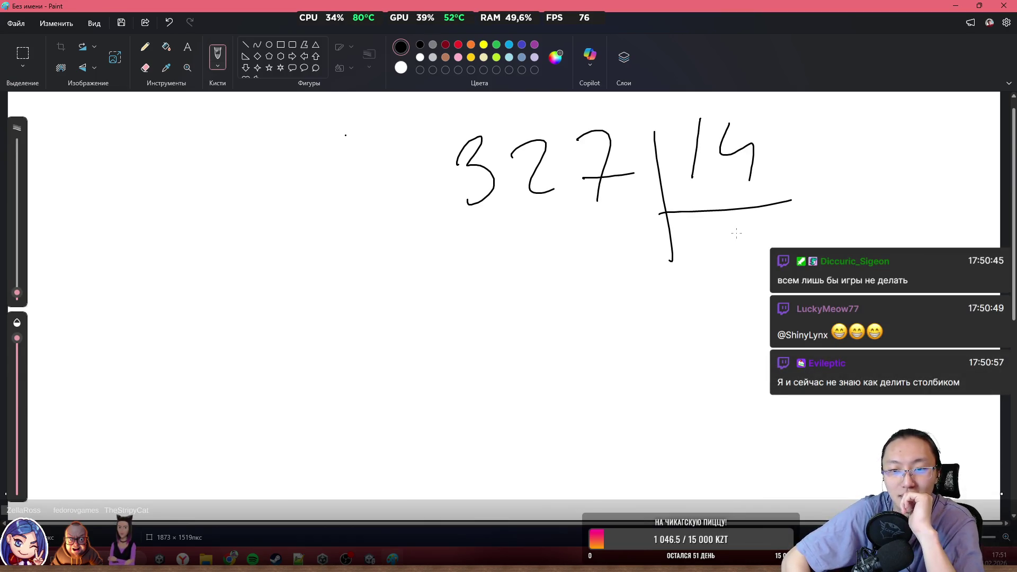
Underline 32 as the first partial dividend and write quotient digit 1
left_click_drag(582, 188, 651, 198)
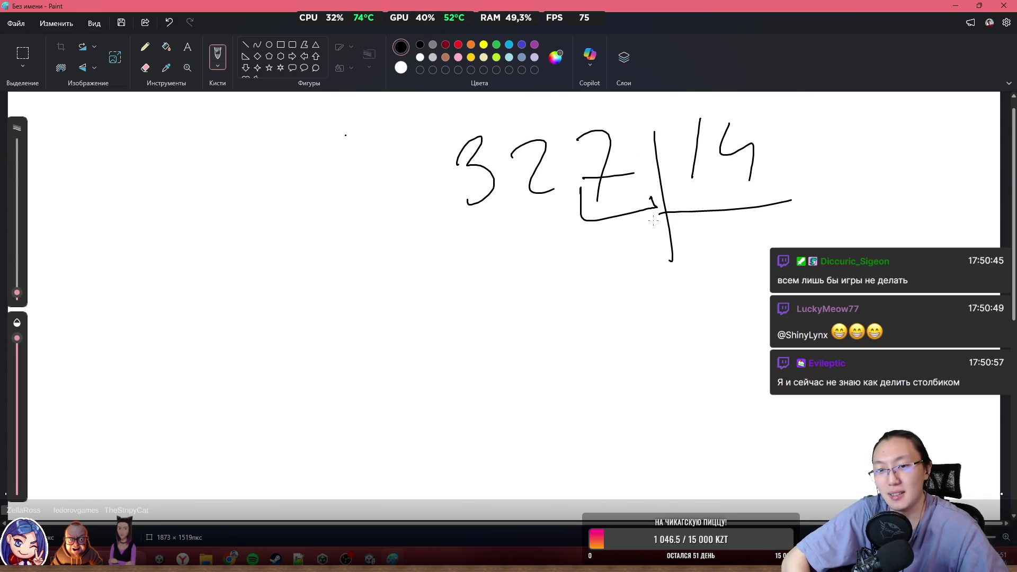
key("ctrl+z")
left_click_drag(517, 177, 653, 214)
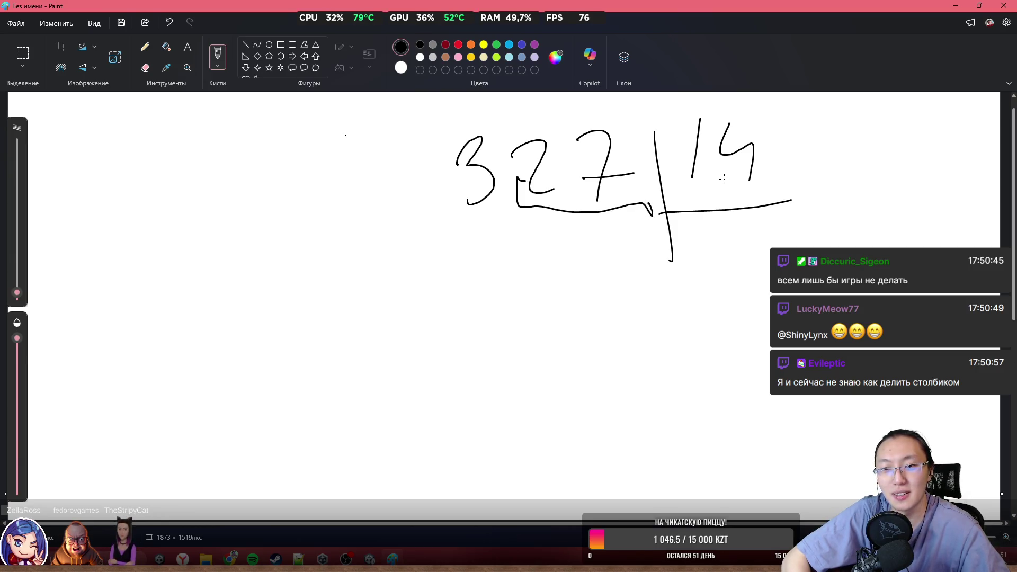
mouse_move(690, 252)
left_mouse_down()
mouse_move(702, 236)
mouse_move(701, 274)
left_mouse_up()
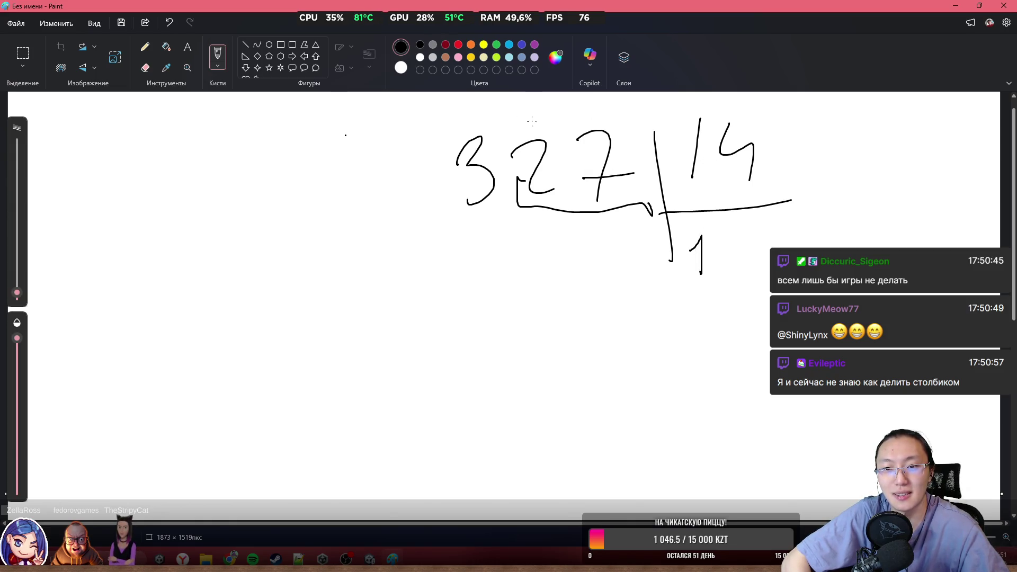
Note a small 13 above the 2, undoing a stray curve and a stray 1
mouse_move(550, 109)
left_mouse_down()
mouse_move(548, 131)
mouse_move(567, 127)
left_mouse_up()
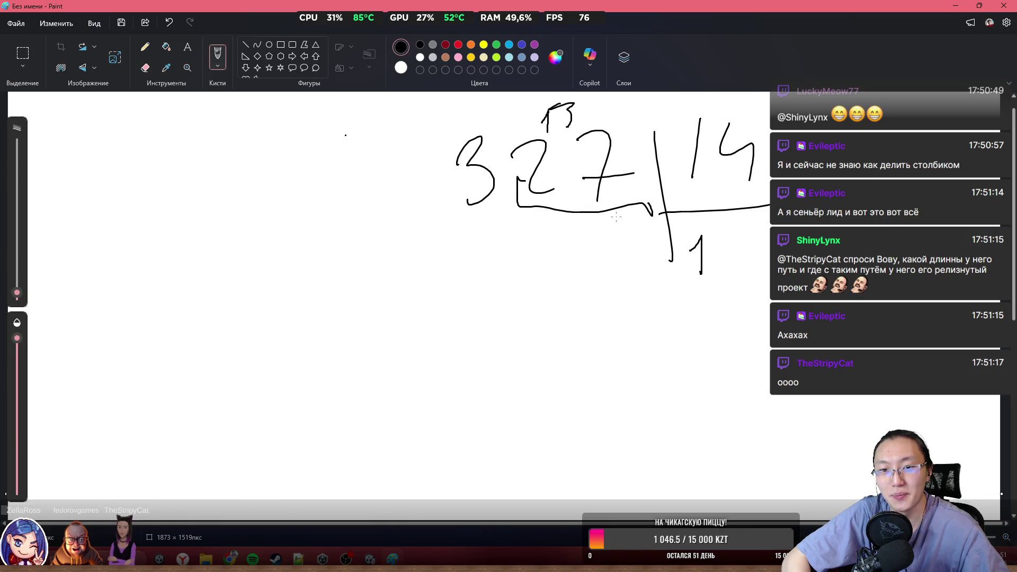
mouse_move(584, 110)
left_mouse_down()
mouse_move(586, 136)
mouse_move(430, 215)
mouse_move(423, 190)
left_mouse_up()
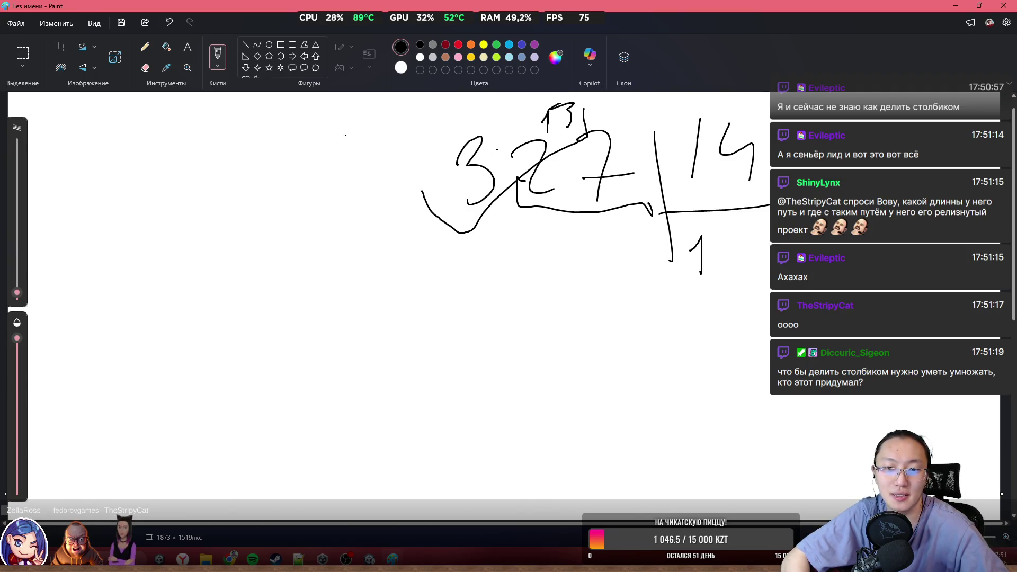
key("ctrl+z")
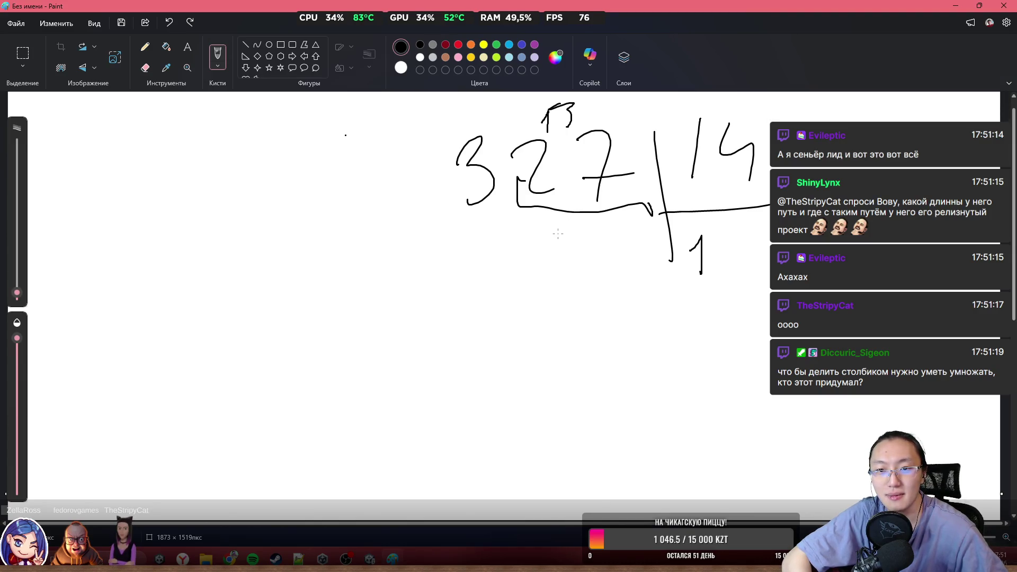
left_click_drag(550, 235, 553, 268)
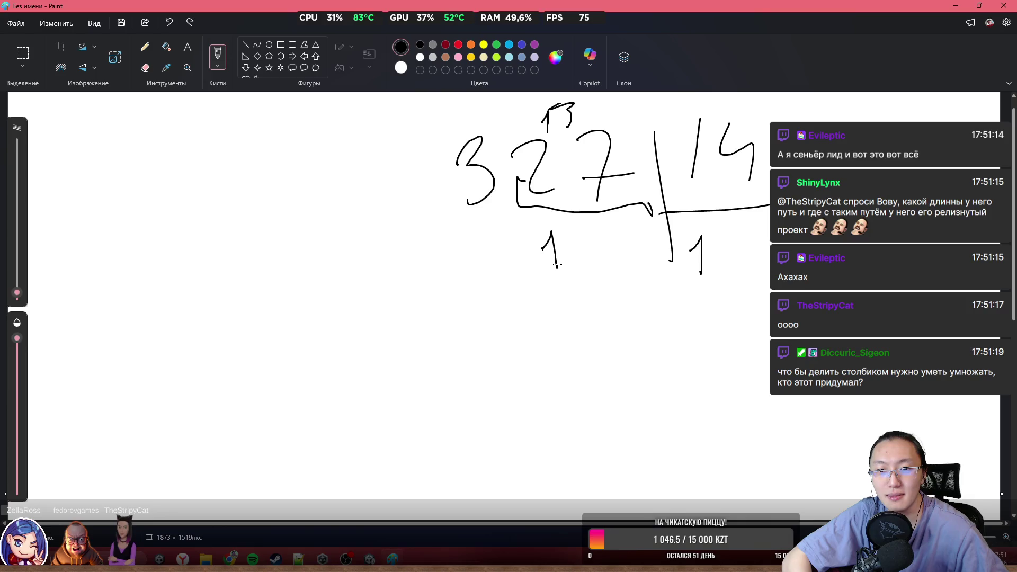
key("ctrl+z")
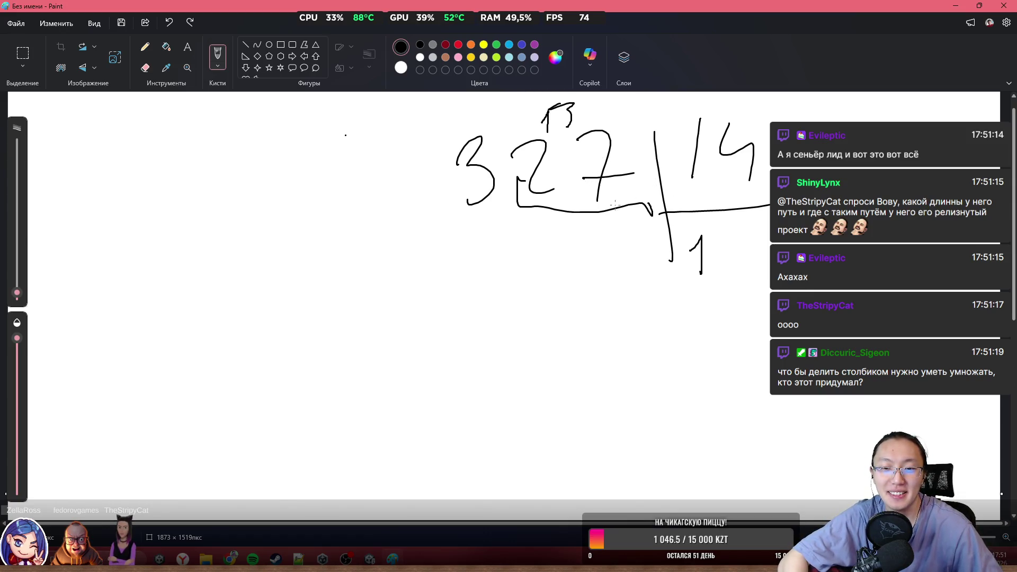
Write 313 below the bracket as working, removing the extra marks and curve
left_click_drag(546, 220, 550, 276)
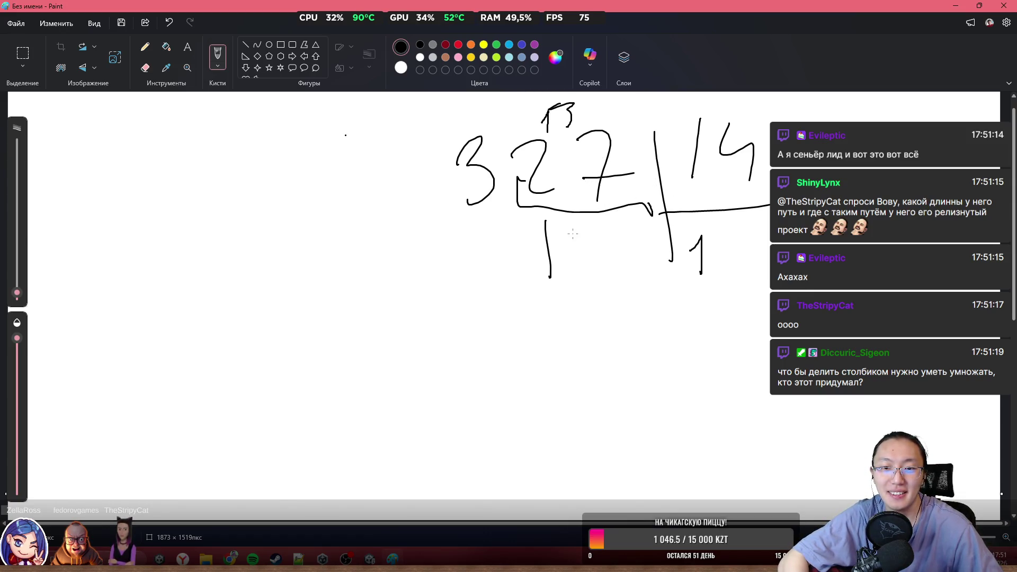
mouse_move(599, 227)
left_mouse_down()
mouse_move(585, 245)
mouse_move(607, 247)
left_mouse_up()
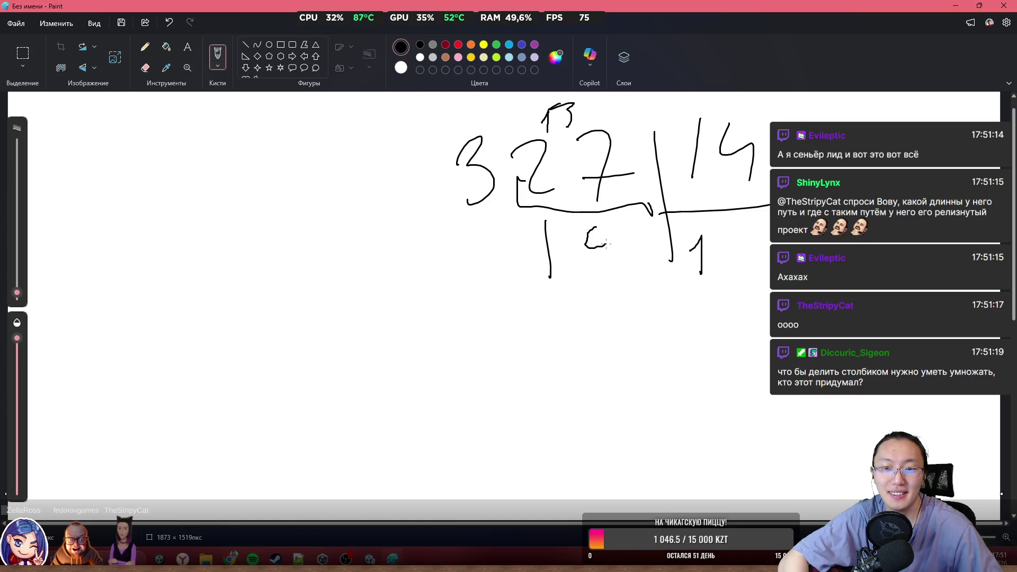
key("ctrl+z")
key("ctrl+z")
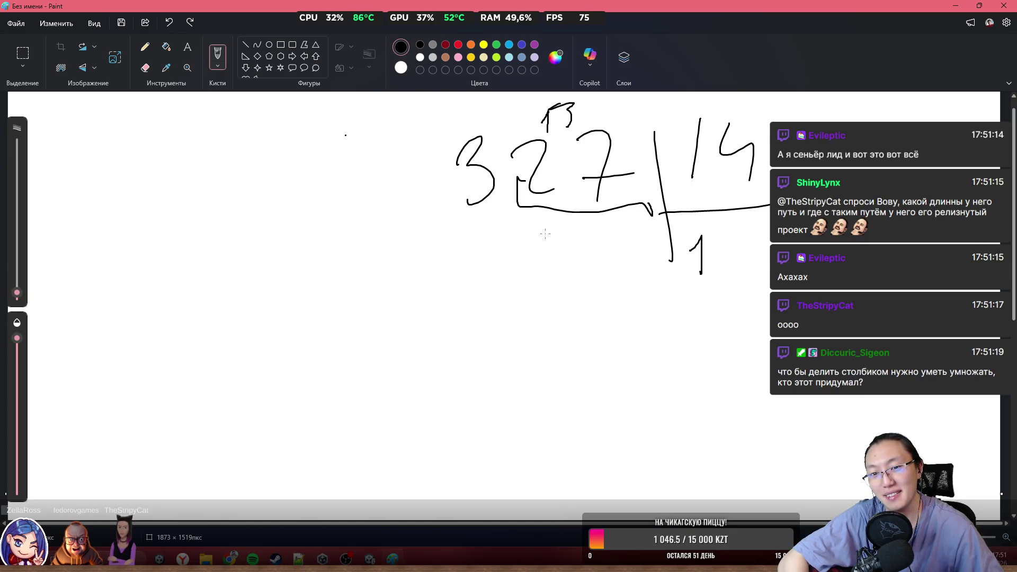
left_click_drag(538, 241, 557, 274)
left_click_drag(585, 228, 593, 268)
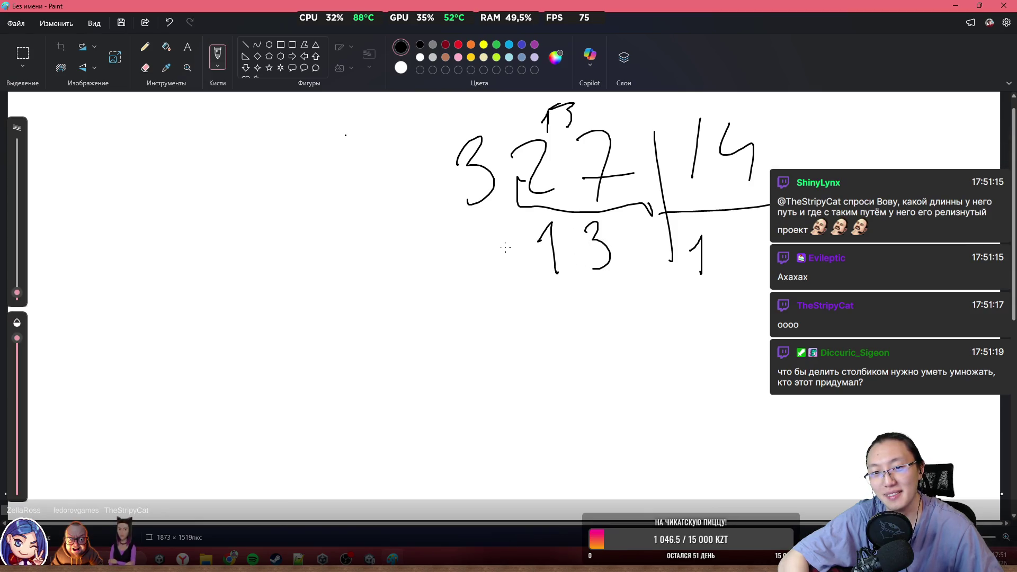
left_click_drag(488, 234, 504, 282)
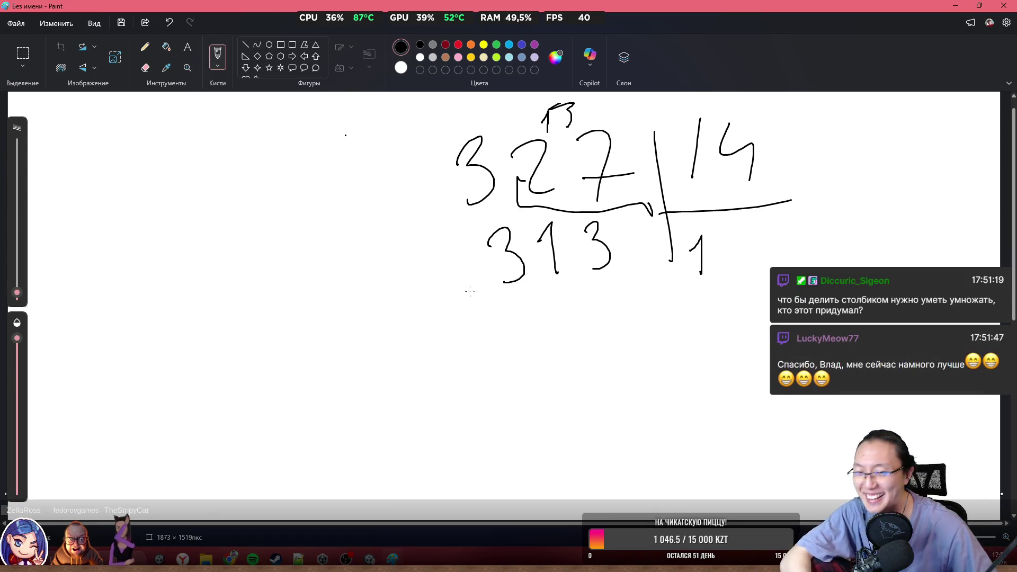
left_click_drag(469, 290, 661, 319)
key("ctrl+z")
key("ctrl+z")
key("ctrl+z")
key("ctrl+z")
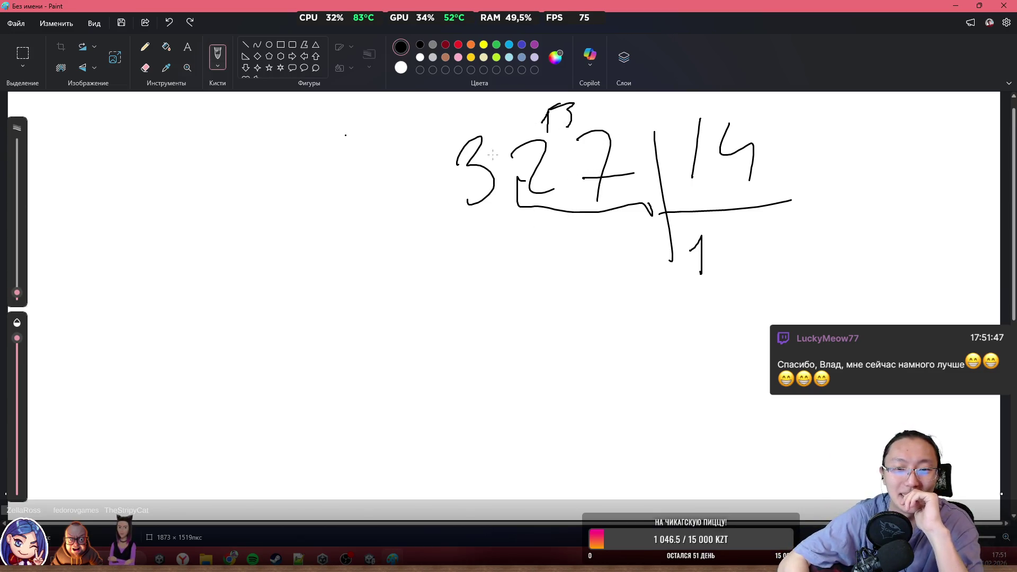
Sketch trial subtraction digits (2, then 1 1 3) beneath 32, then remove them
mouse_move(484, 122)
left_mouse_down()
mouse_move(513, 98)
mouse_move(520, 112)
left_mouse_up()
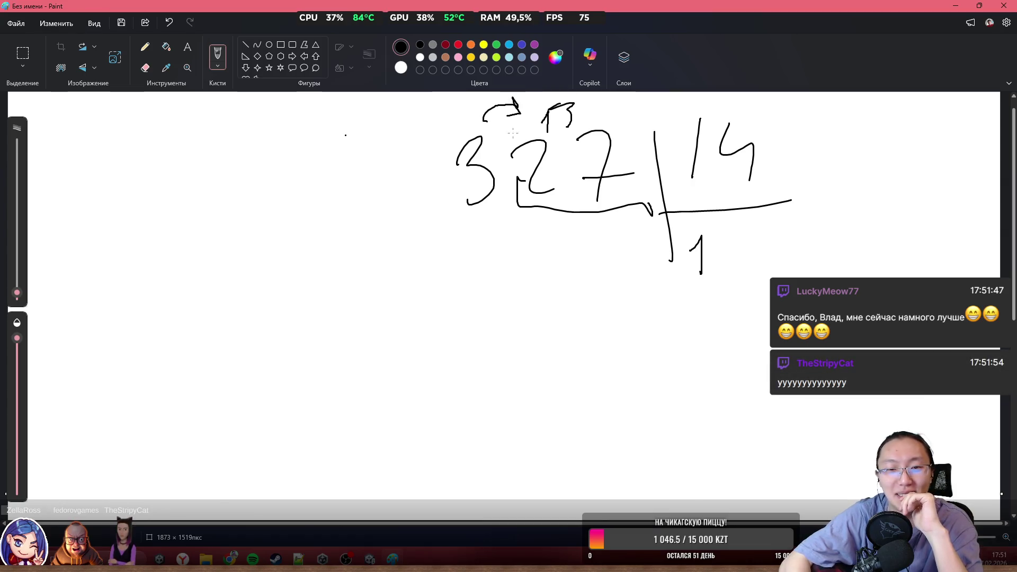
left_click_drag(429, 133, 443, 143)
mouse_move(476, 252)
left_mouse_down()
mouse_move(493, 290)
mouse_move(523, 281)
left_mouse_up()
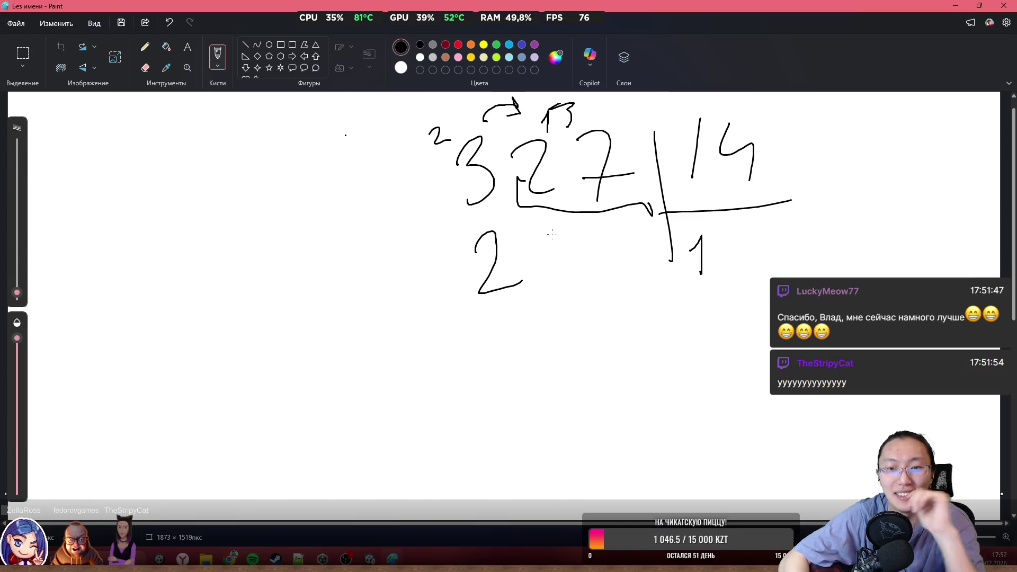
key("ctrl+z")
mouse_move(486, 271)
left_mouse_down()
mouse_move(495, 243)
mouse_move(503, 289)
left_mouse_up()
left_click_drag(529, 257, 545, 272)
mouse_move(586, 234)
left_mouse_down()
mouse_move(604, 238)
mouse_move(604, 276)
left_mouse_up()
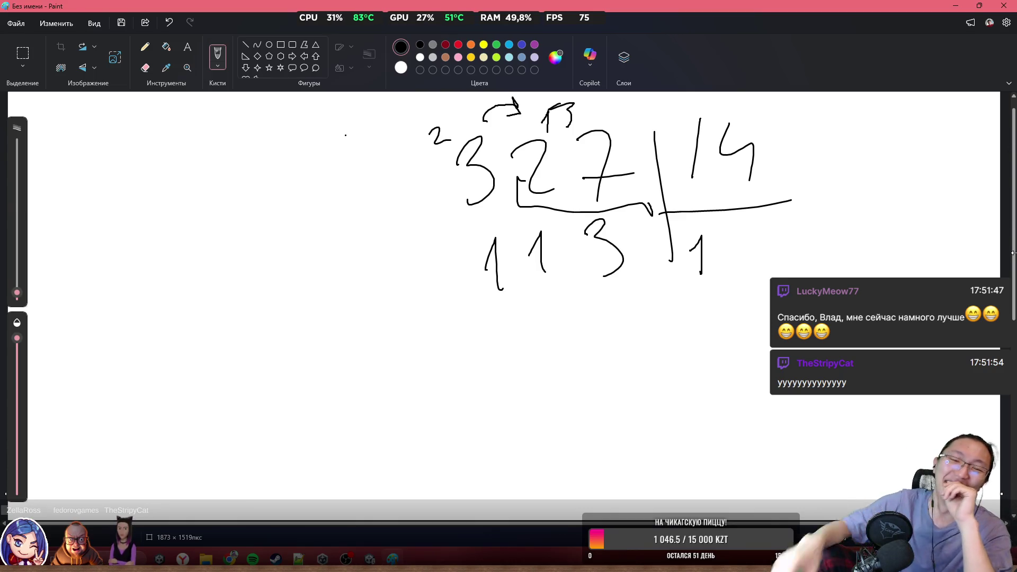
key("ctrl+z")
key("ctrl+z")
key("ctrl+z")
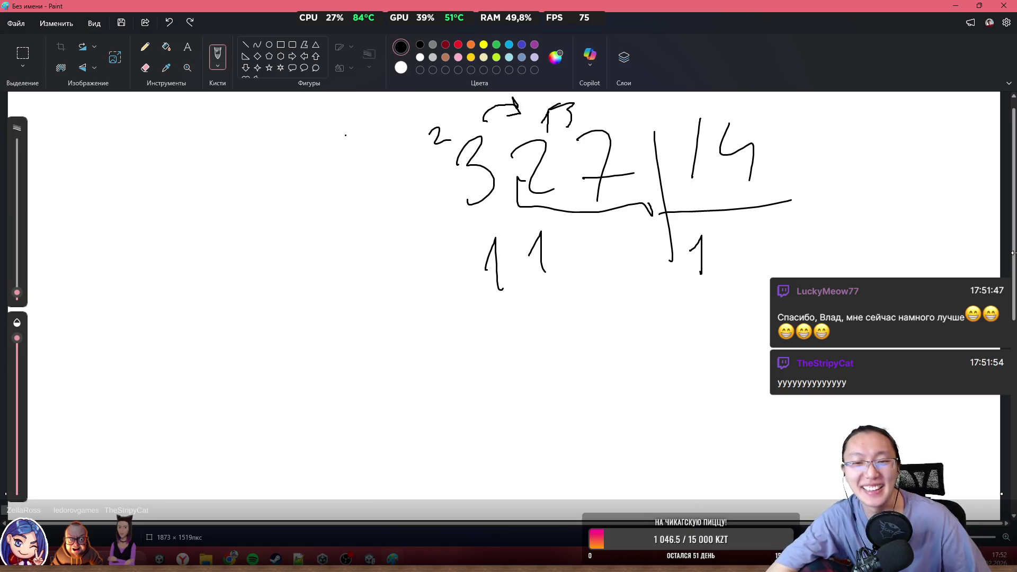
Try more working digits below, then undo everything except 327, the bracket and 14
mouse_move(492, 259)
left_mouse_down()
mouse_move(503, 300)
mouse_move(647, 256)
left_mouse_up()
key("ctrl+z")
mouse_move(449, 266)
left_mouse_down()
mouse_move(498, 291)
mouse_move(553, 290)
left_mouse_up()
left_click_drag(592, 245, 609, 298)
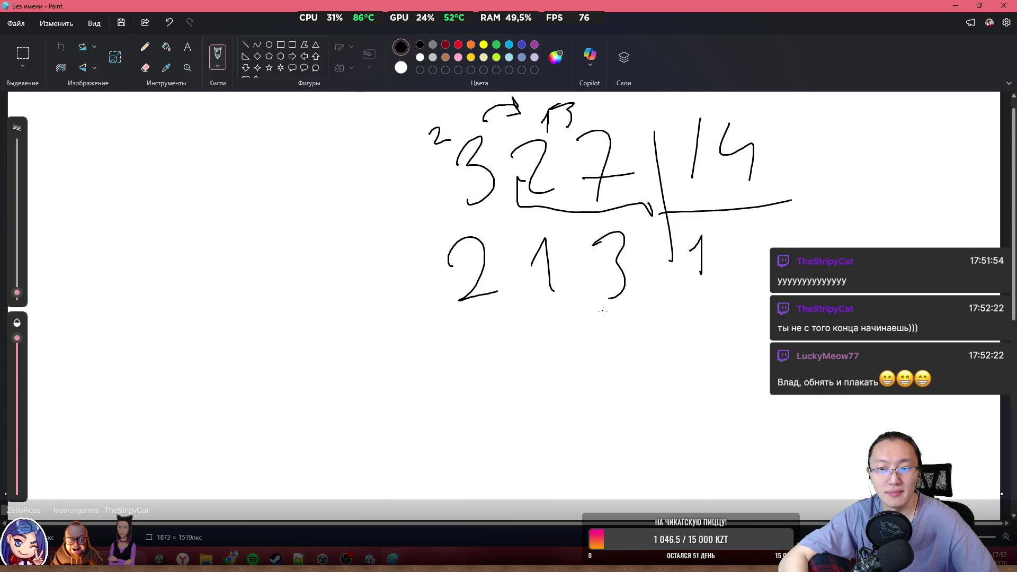
key("ctrl+z")
key("ctrl+z")
key("ctrl+z")
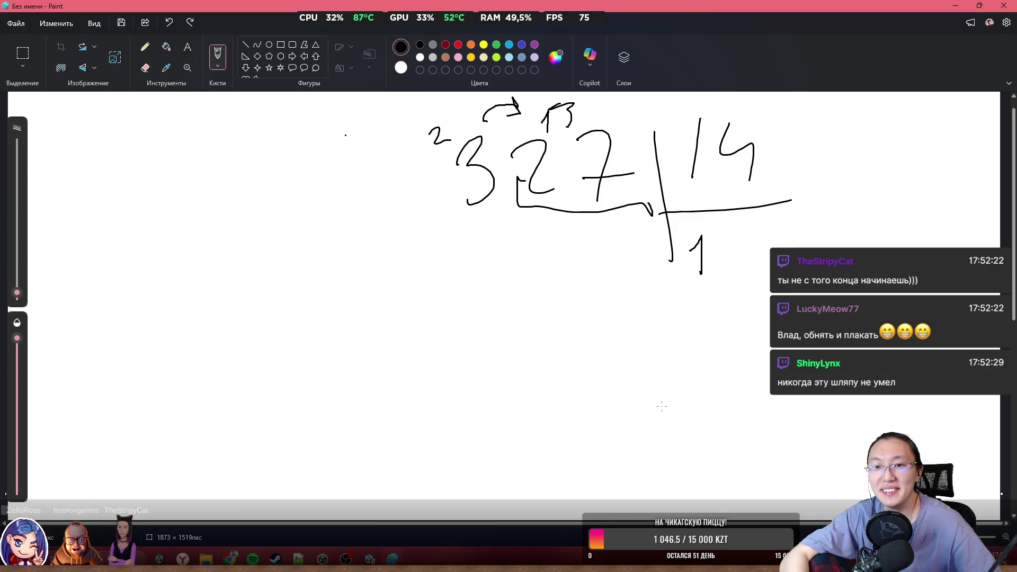
key("ctrl+z")
key("ctrl+z")
key("ctrl+z")
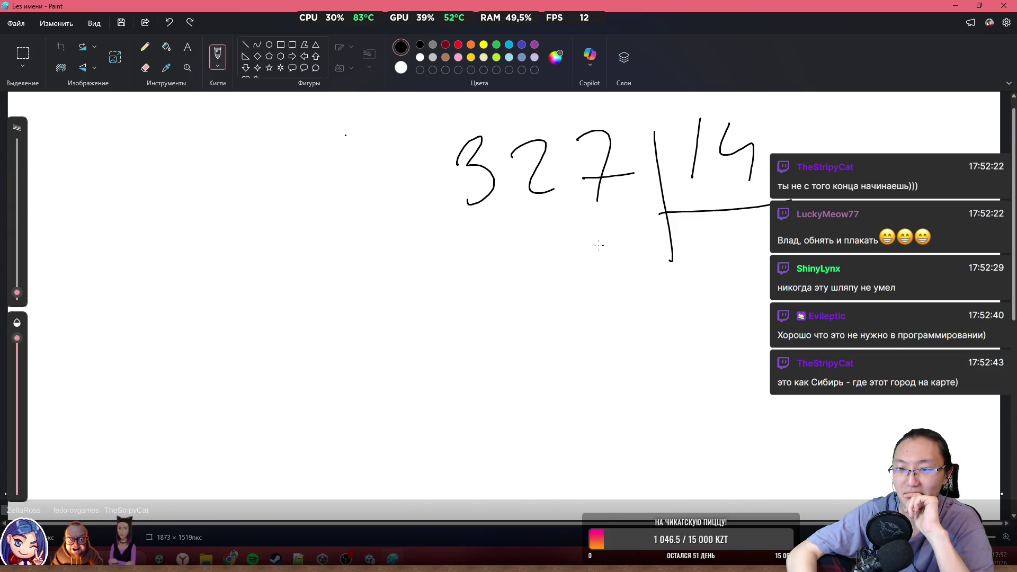
Write 2 as the first quotient digit and draw a loop under the whole 327
left_click_drag(474, 206, 581, 179)
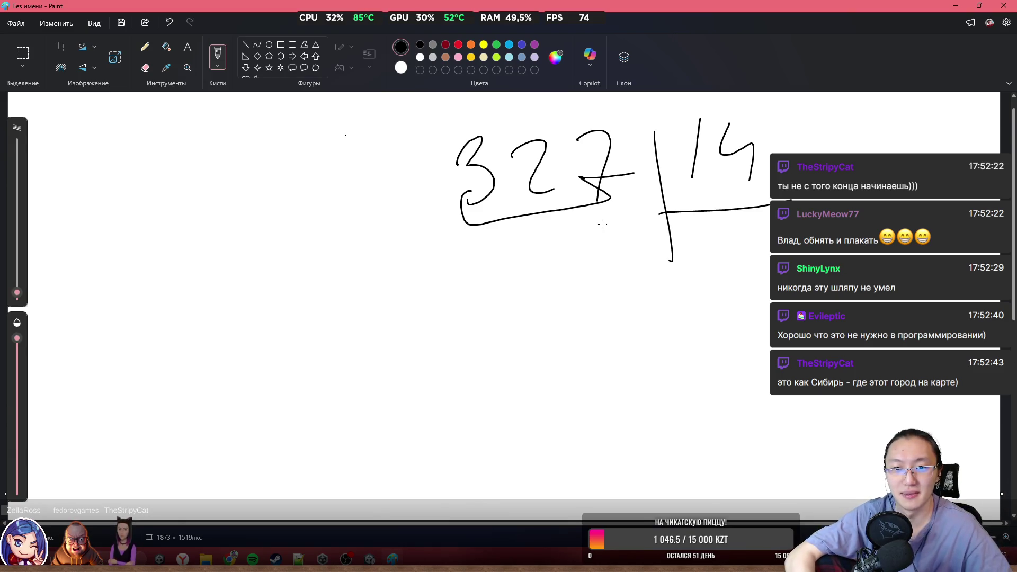
key("ctrl+z")
mouse_move(466, 197)
left_mouse_down()
mouse_move(557, 183)
mouse_move(436, 233)
mouse_move(554, 197)
left_mouse_up()
key("ctrl+z")
key("ctrl+z")
left_click_drag(690, 231, 722, 260)
left_click_drag(443, 206, 573, 192)
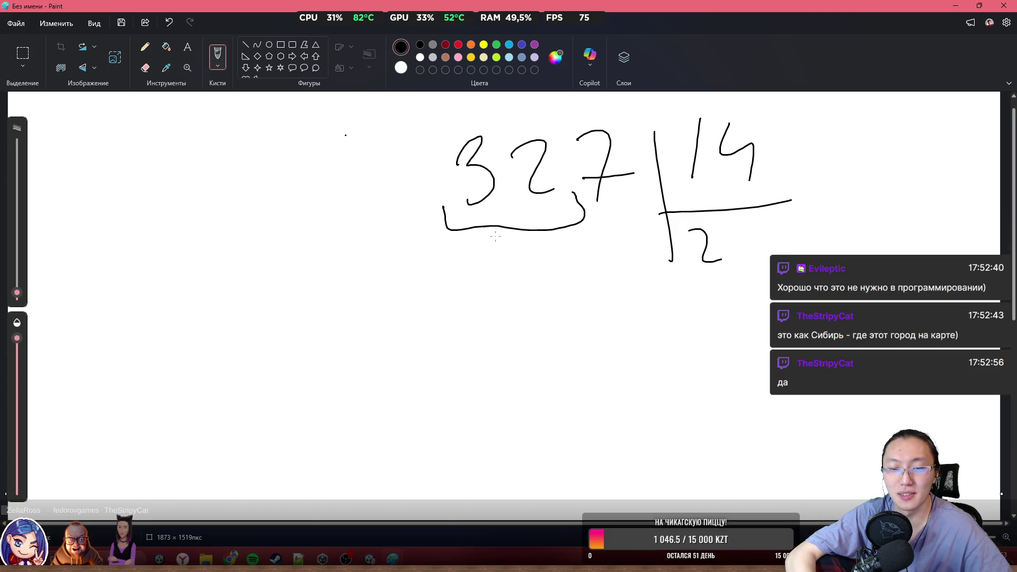
Write 47 below 327 and extend the quotient to 23
mouse_move(555, 244)
left_mouse_down()
mouse_move(537, 273)
mouse_move(567, 274)
left_mouse_up()
mouse_move(570, 256)
left_mouse_down()
mouse_move(579, 301)
mouse_move(640, 259)
mouse_move(641, 307)
left_mouse_up()
left_click_drag(619, 285, 660, 283)
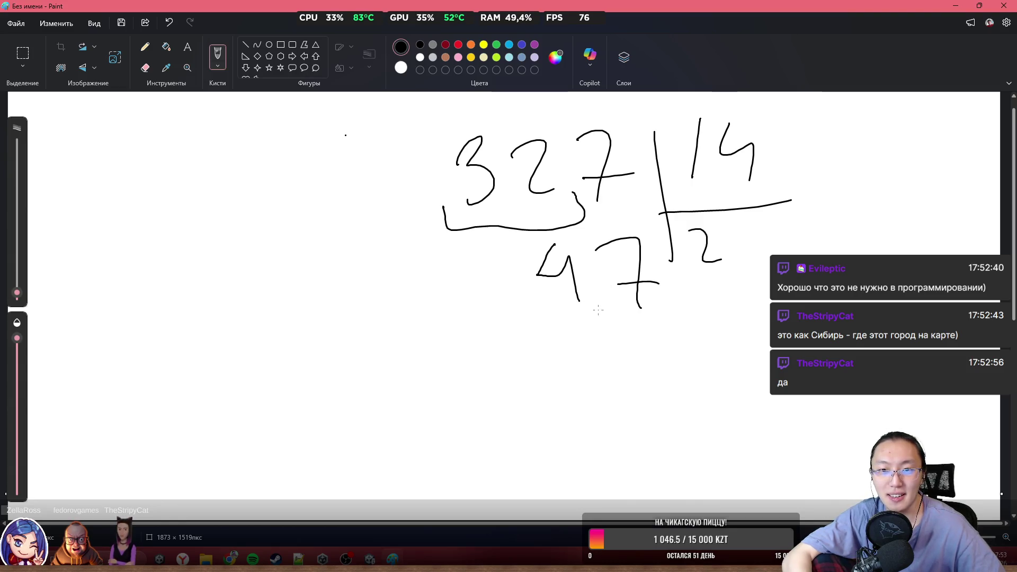
left_click_drag(736, 217, 738, 264)
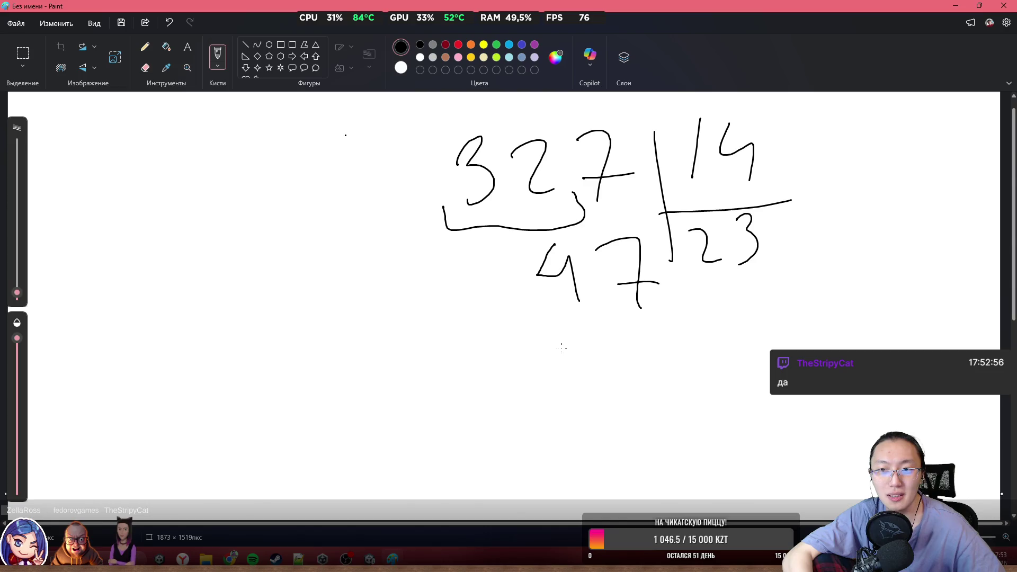
Subtract 42 from 47 for remainder 5, and write 5/14 beside the quotient 23
mouse_move(580, 328)
left_mouse_down()
mouse_move(568, 347)
mouse_move(607, 336)
left_mouse_up()
left_click_drag(614, 330, 616, 380)
mouse_move(626, 350)
left_mouse_down()
mouse_move(638, 339)
mouse_move(679, 372)
left_mouse_up()
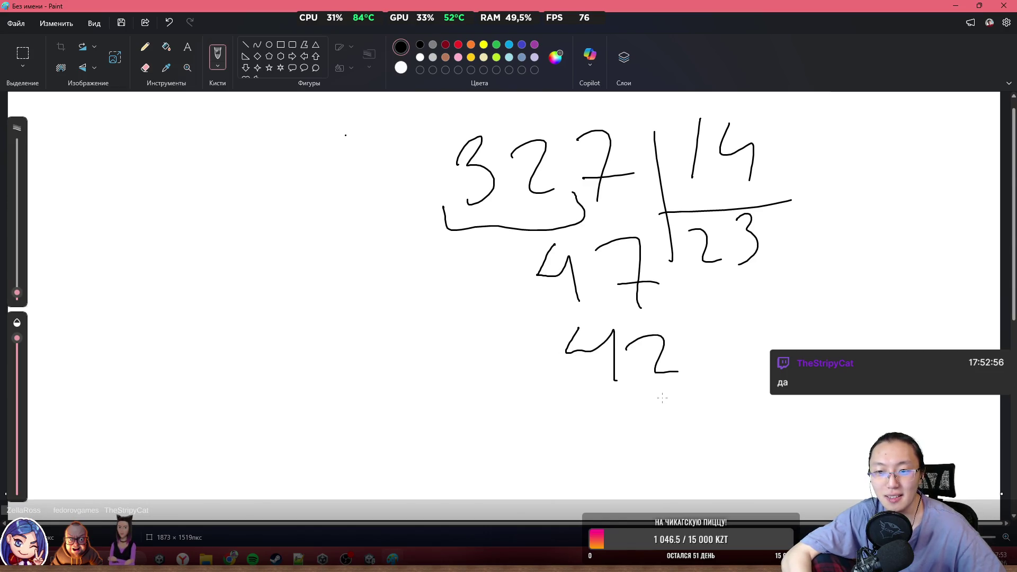
mouse_move(662, 406)
left_mouse_down()
mouse_move(664, 461)
mouse_move(704, 401)
left_mouse_up()
left_click_drag(798, 201, 802, 228)
left_click_drag(795, 204, 820, 196)
mouse_move(794, 259)
left_mouse_down()
mouse_move(793, 289)
mouse_move(828, 301)
left_mouse_up()
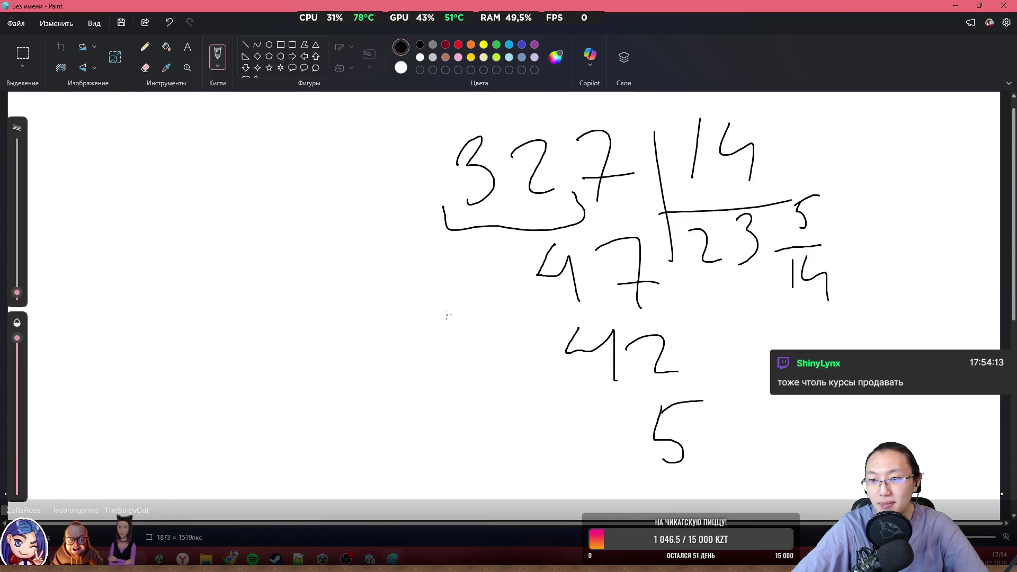
key("super")
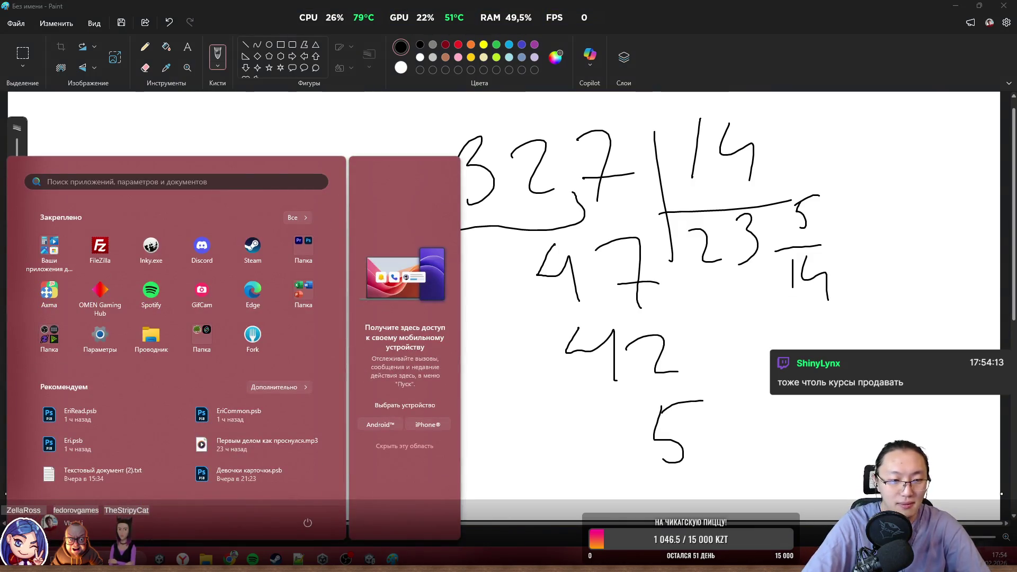
Open Calculator via the 'калькулятор' search and compute 327 ÷ 14 = 23.357…
type("калькулятор")
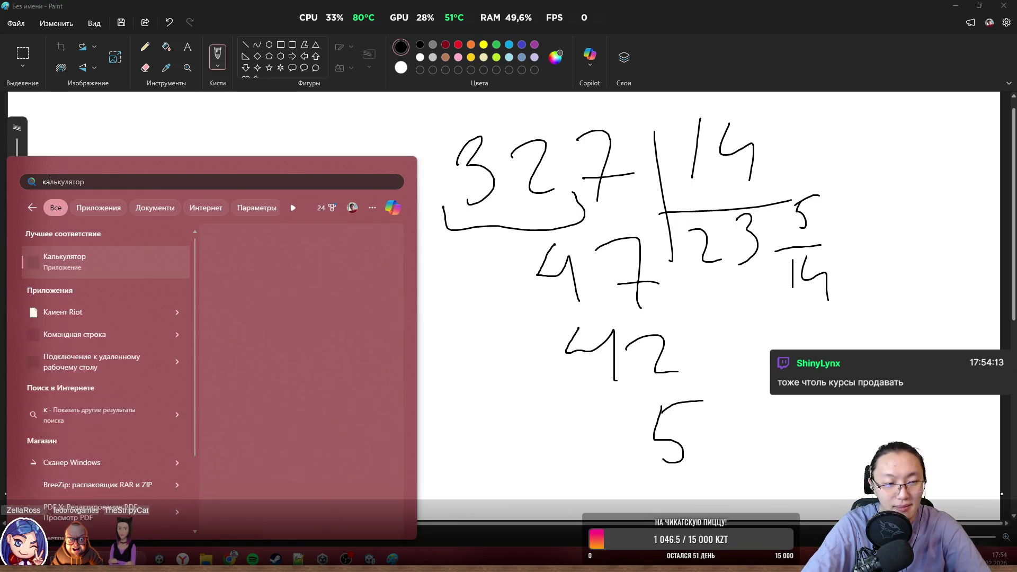
key("Return")
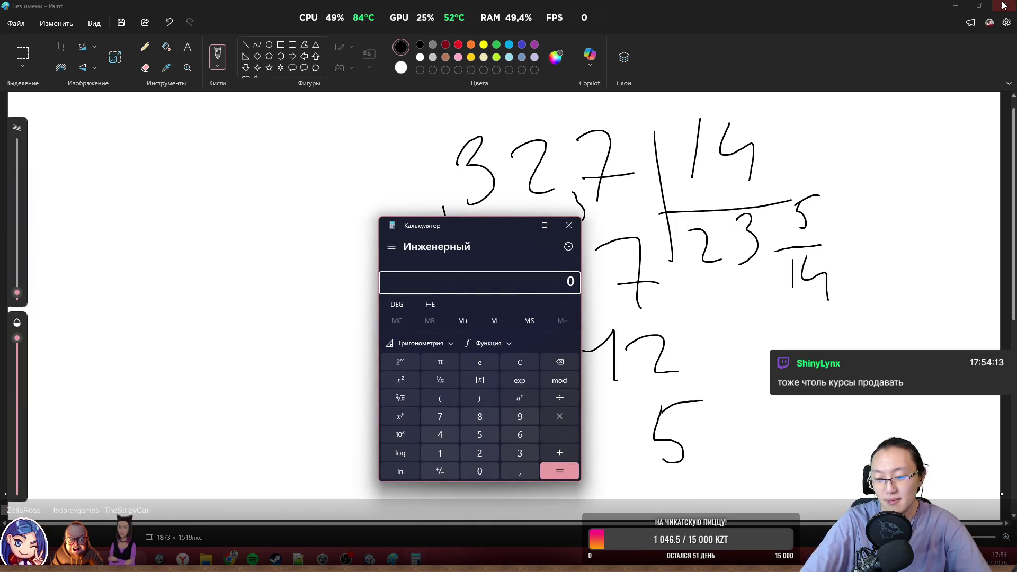
type("32")
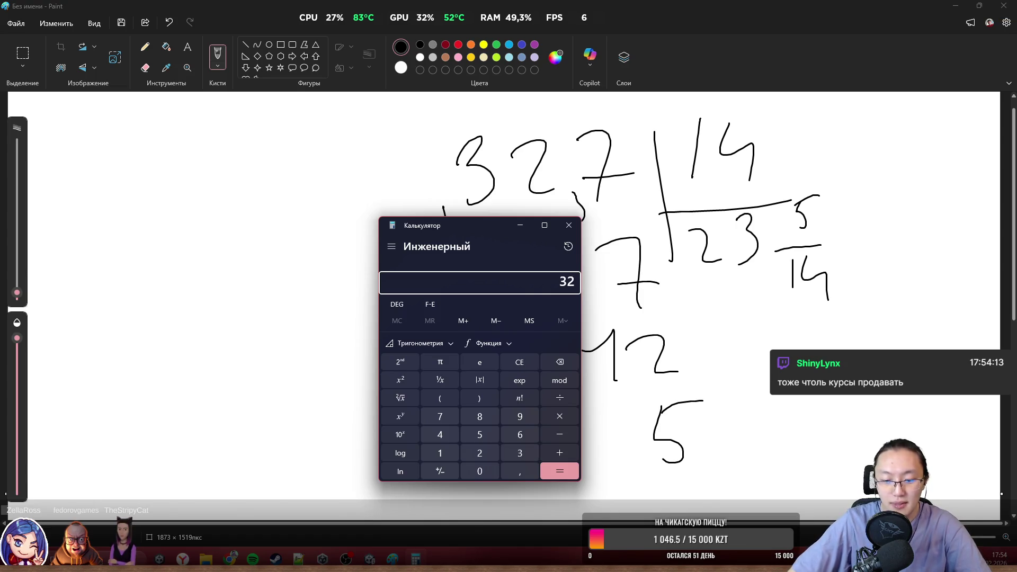
key("BackSpace")
type("27 ÷ ")
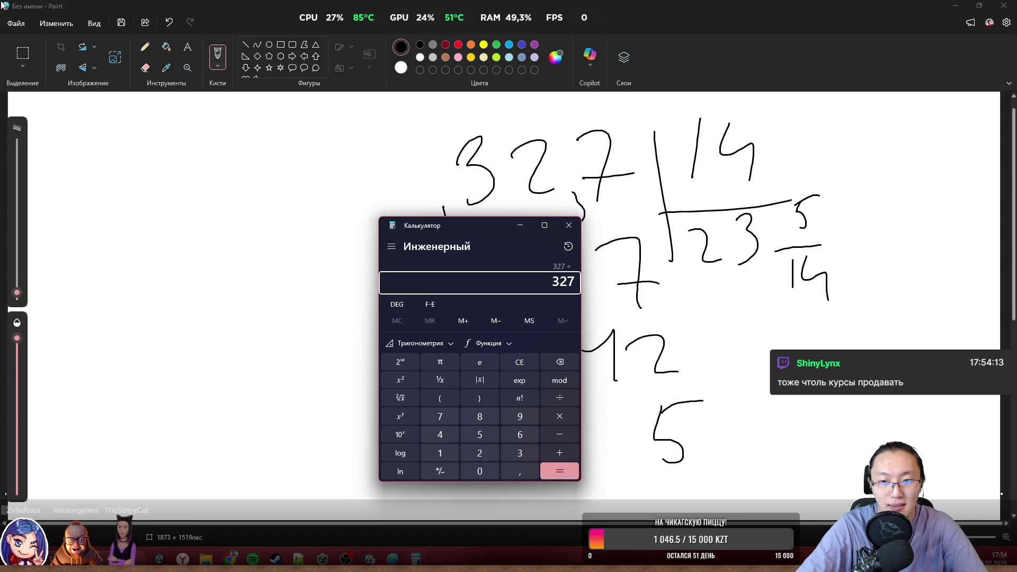
type("14")
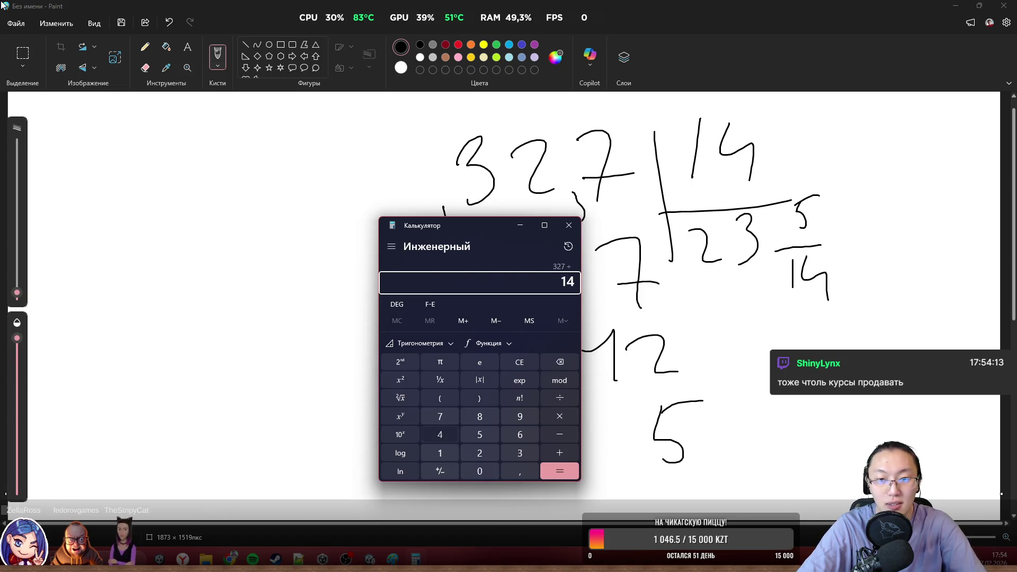
key("Return")
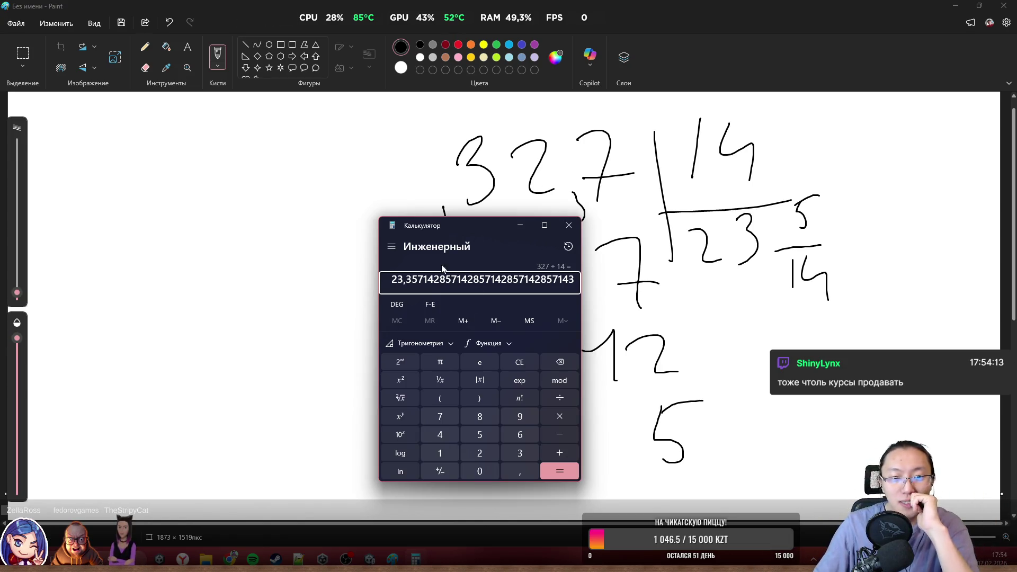
Close Calculator, restore Paint's window size and start closing Paint
left_click(569, 225)
double_click(731, 6)
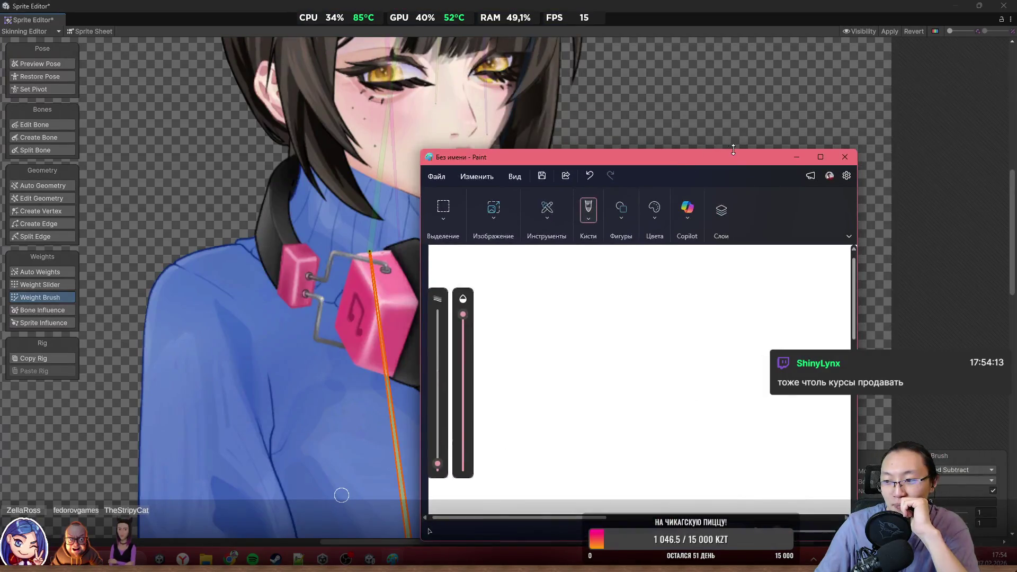
left_click(851, 157)
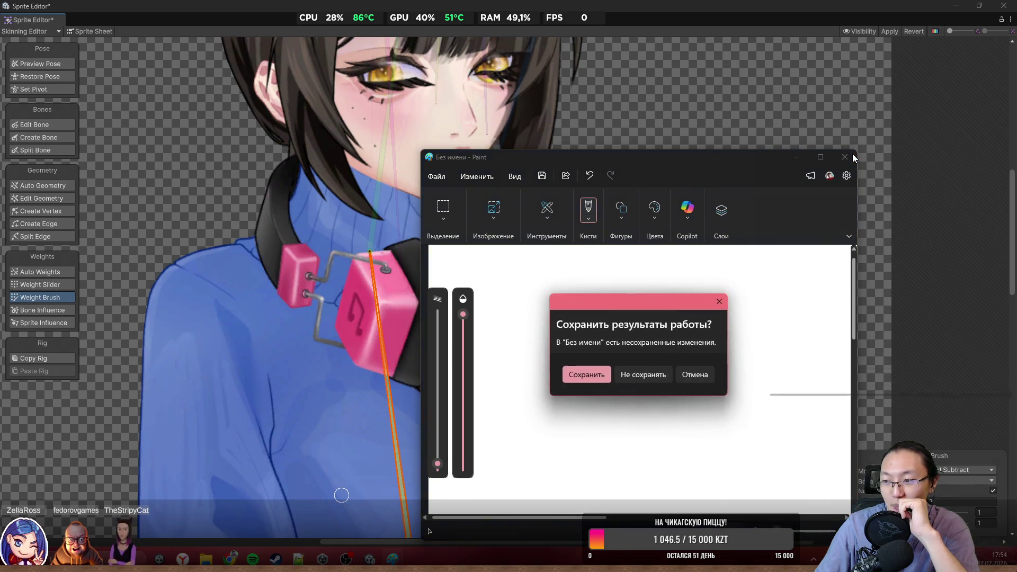
Dismiss Paint's save prompt and review the character's head and body mesh in the Skinning Editor
left_click(641, 368)
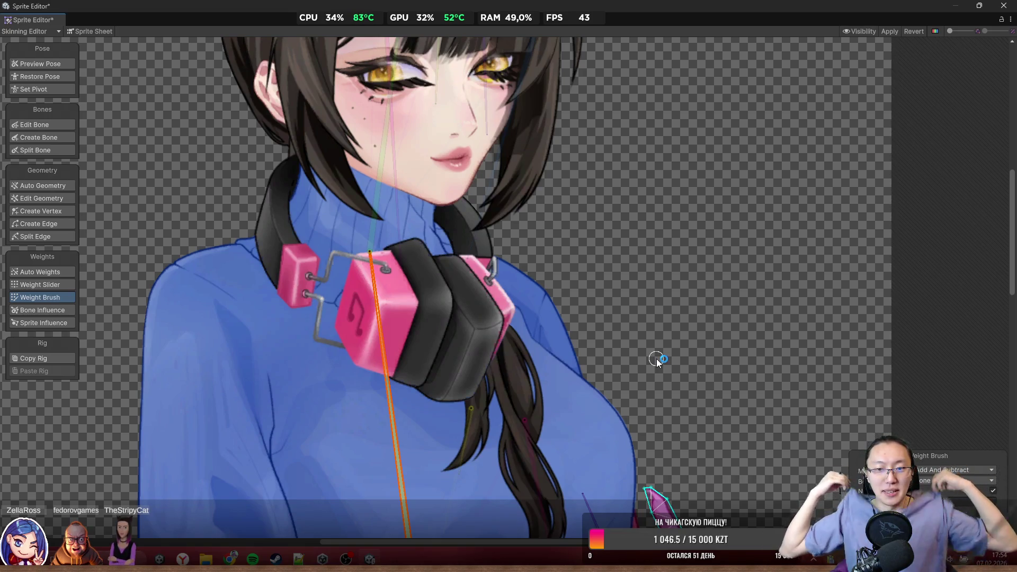
scroll(365, 186, "down", 5)
scroll(688, 170, "down", 2)
scroll(568, 241, "up", 6)
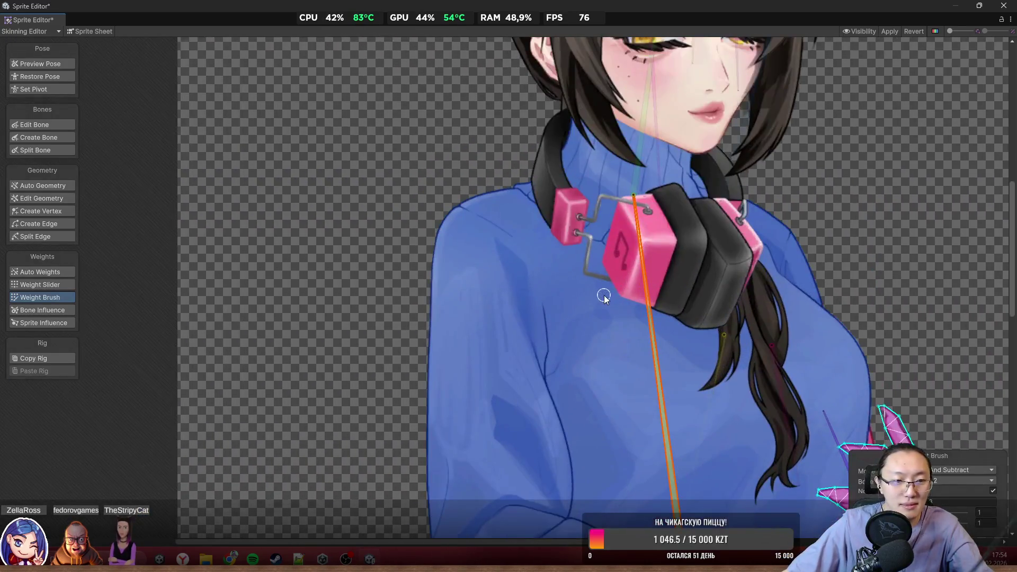
left_click_drag(604, 294, 564, 403)
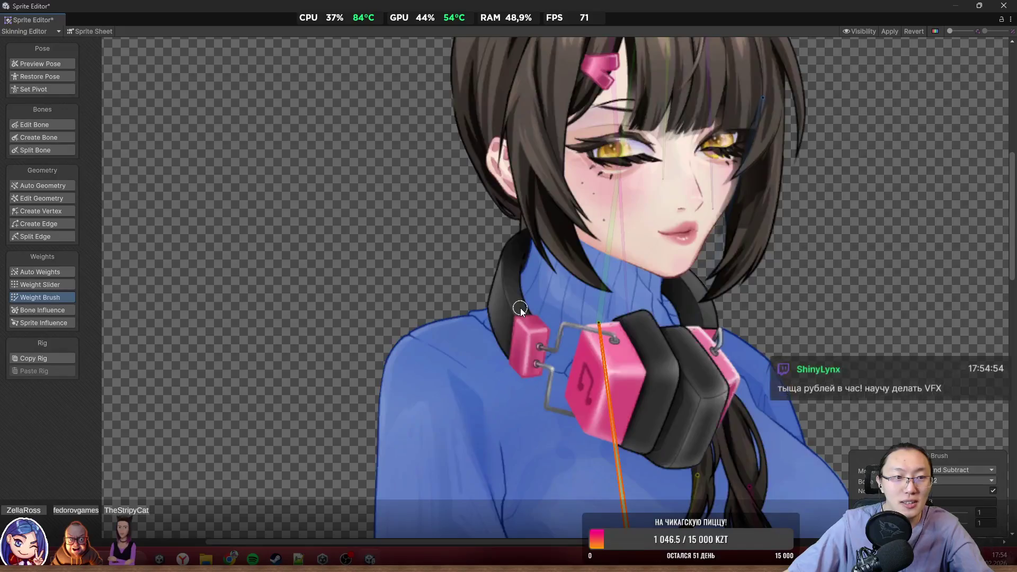
scroll(522, 313, "up", 3)
mouse_move(701, 348)
left_mouse_down()
mouse_move(803, 338)
mouse_move(618, 336)
mouse_move(438, 246)
left_mouse_up()
scroll(618, 336, "down", 4)
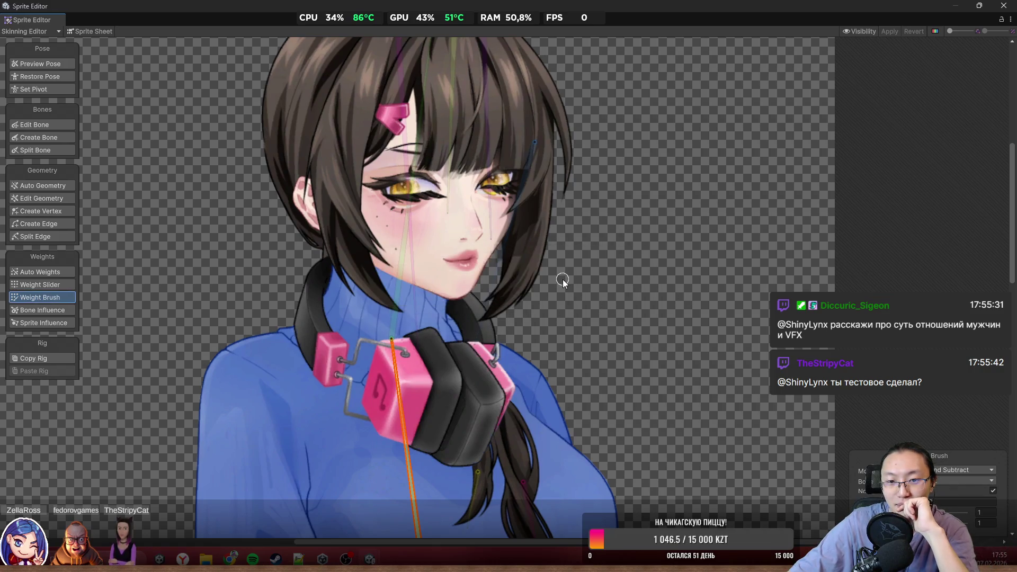
Restore the Sprite Editor to a smaller window over the main editor
scroll(530, 268, "down", 3)
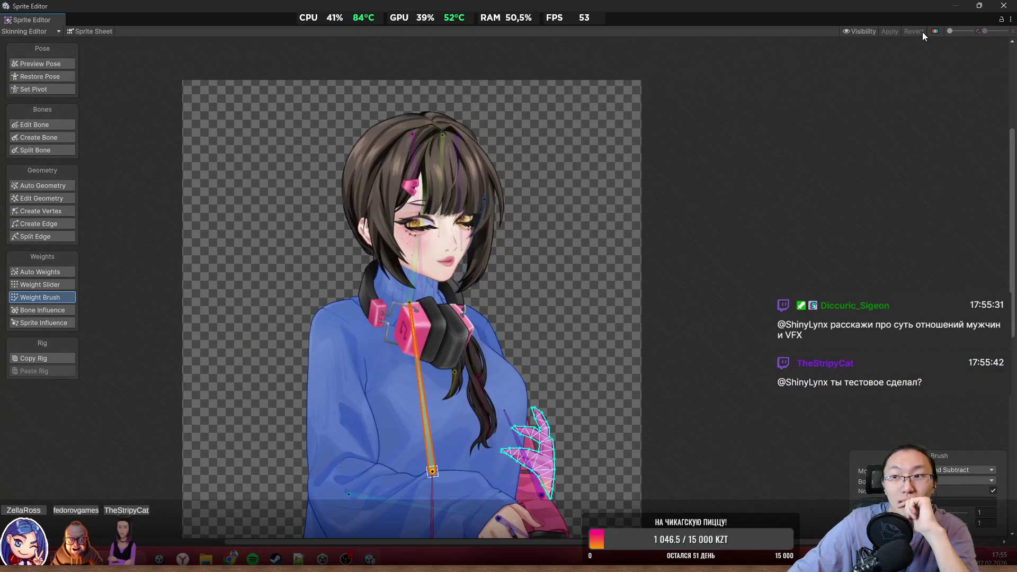
scroll(514, 326, "down", 2)
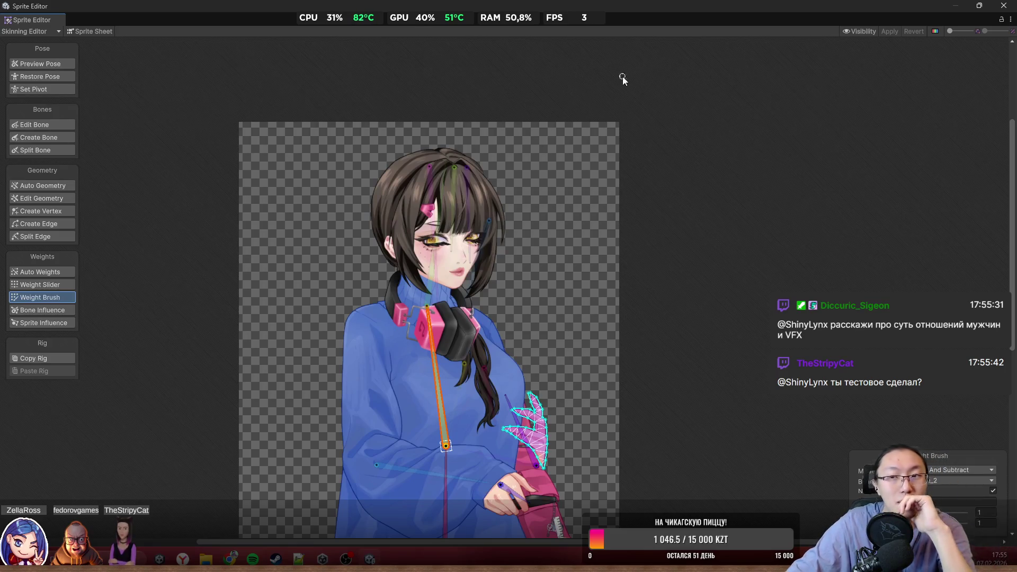
left_click_drag(886, 6, 825, 135)
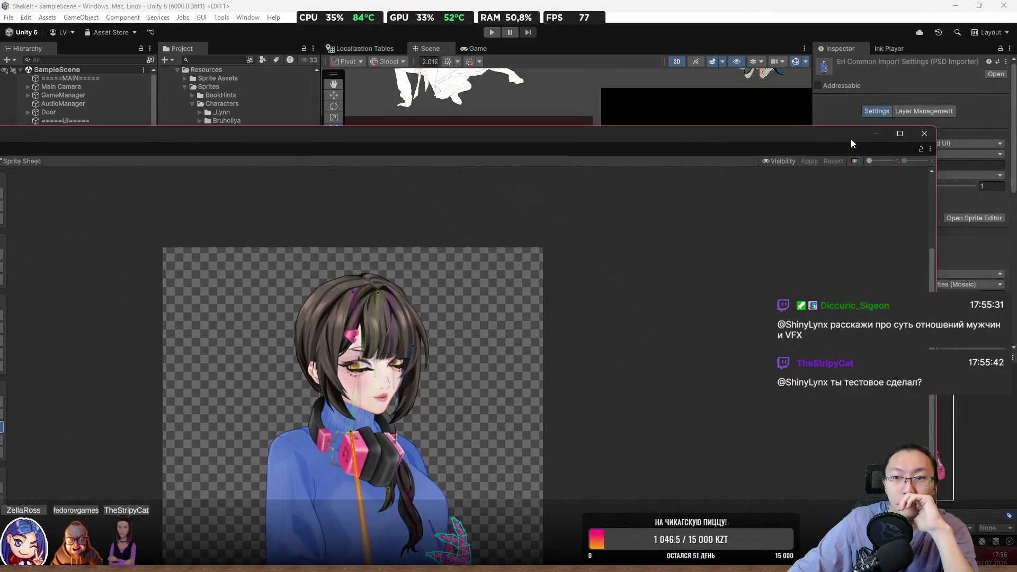
Close the Sprite Editor and shift the bar scene view to the right
left_click(922, 137)
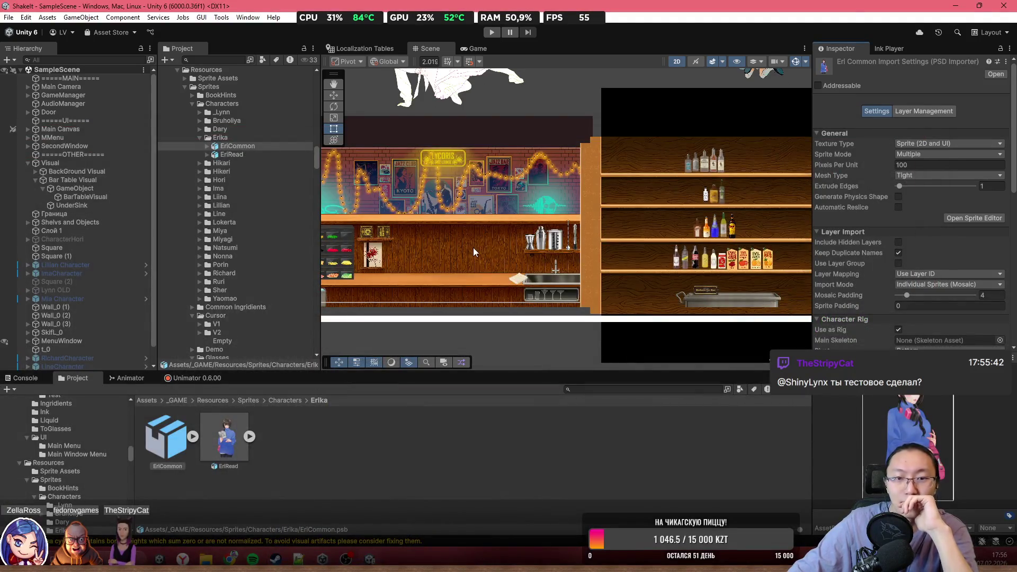
left_click_drag(473, 247, 550, 241)
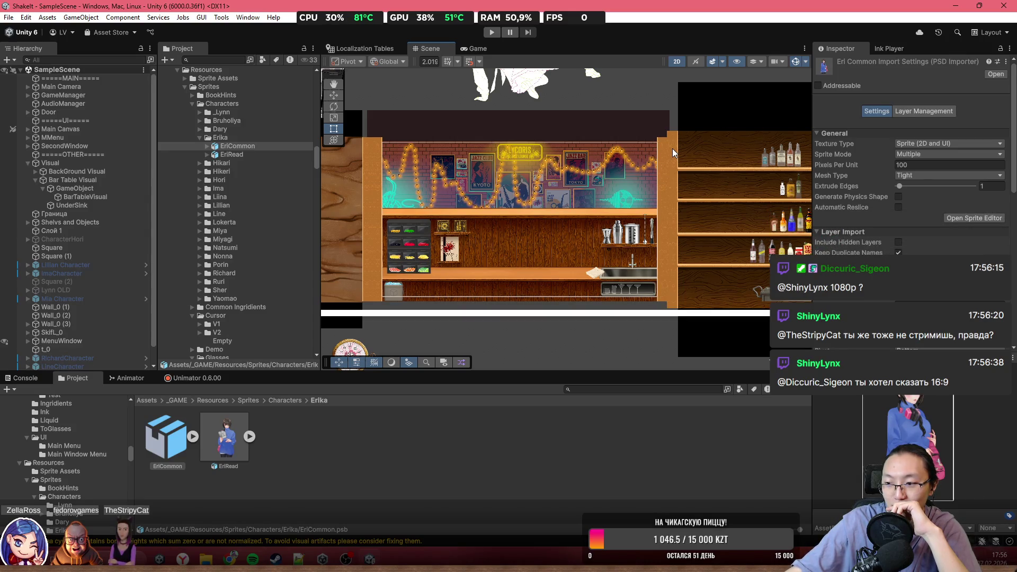
scroll(524, 251, "up", 5)
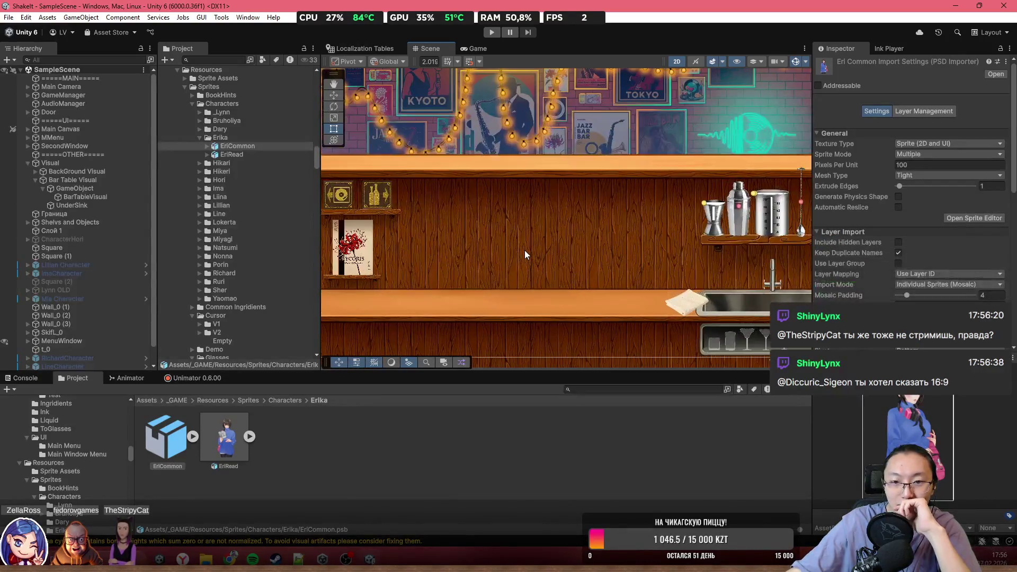
scroll(526, 252, "down", 5)
scroll(662, 263, "down", 2)
scroll(662, 262, "up", 1)
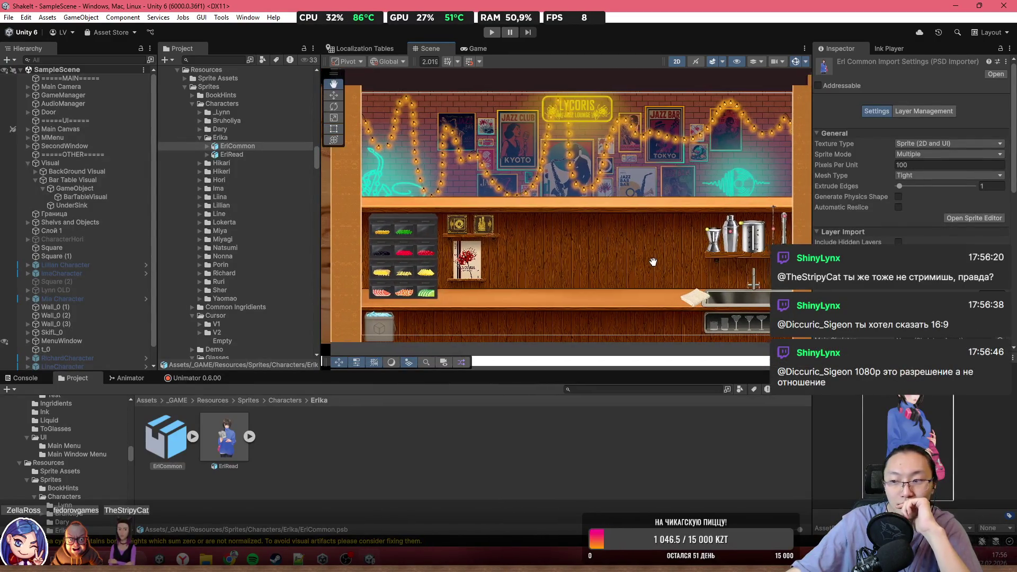
scroll(655, 262, "up", 1)
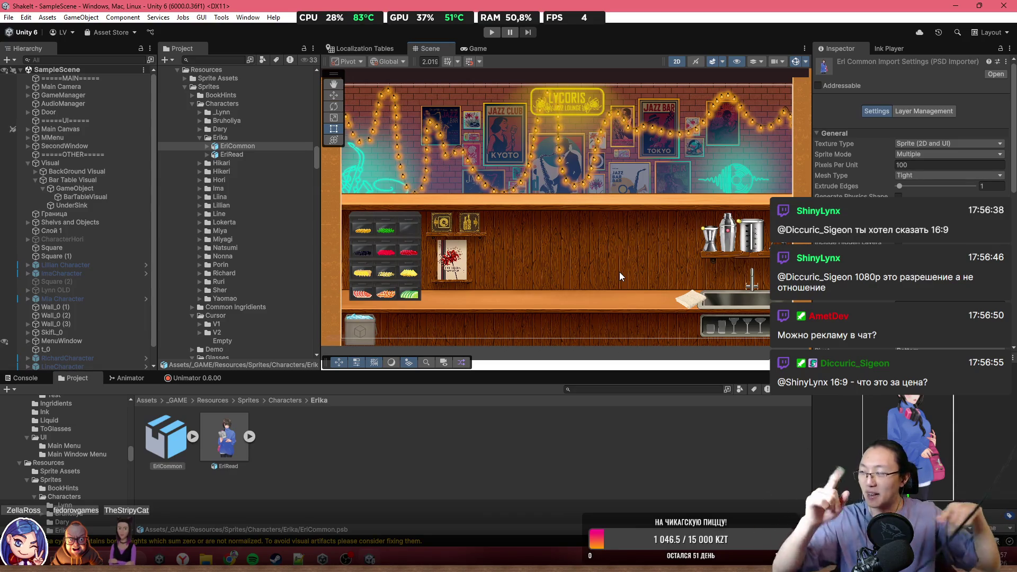
Frame the bar and posters in the Scene, then select the EriCommon asset
scroll(650, 216, "down", 3)
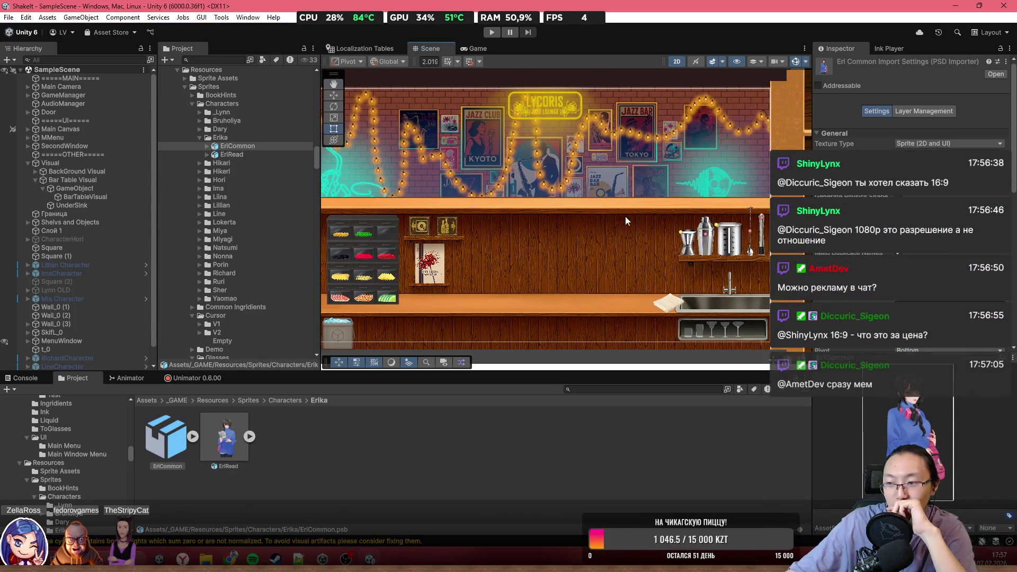
scroll(687, 208, "up", 3)
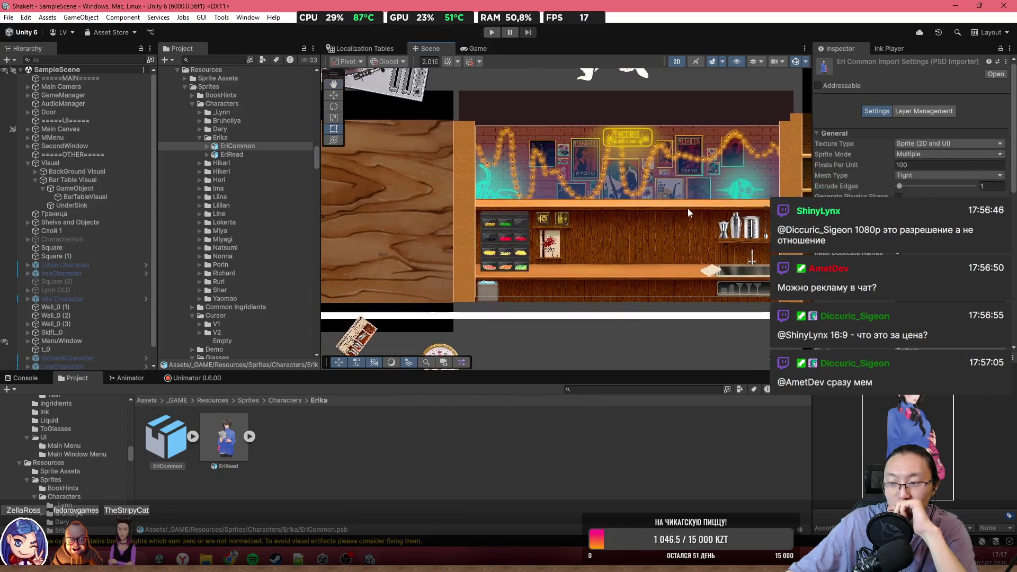
scroll(688, 212, "up", 2)
mouse_move(685, 213)
left_mouse_down()
mouse_move(618, 205)
mouse_move(568, 289)
left_mouse_up()
scroll(492, 238, "down", 3)
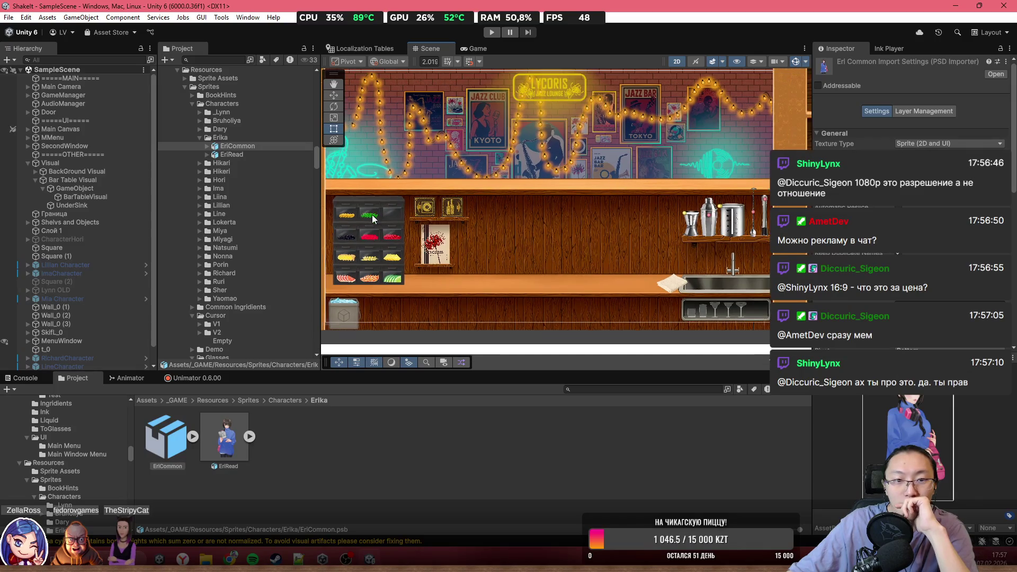
left_click(176, 435)
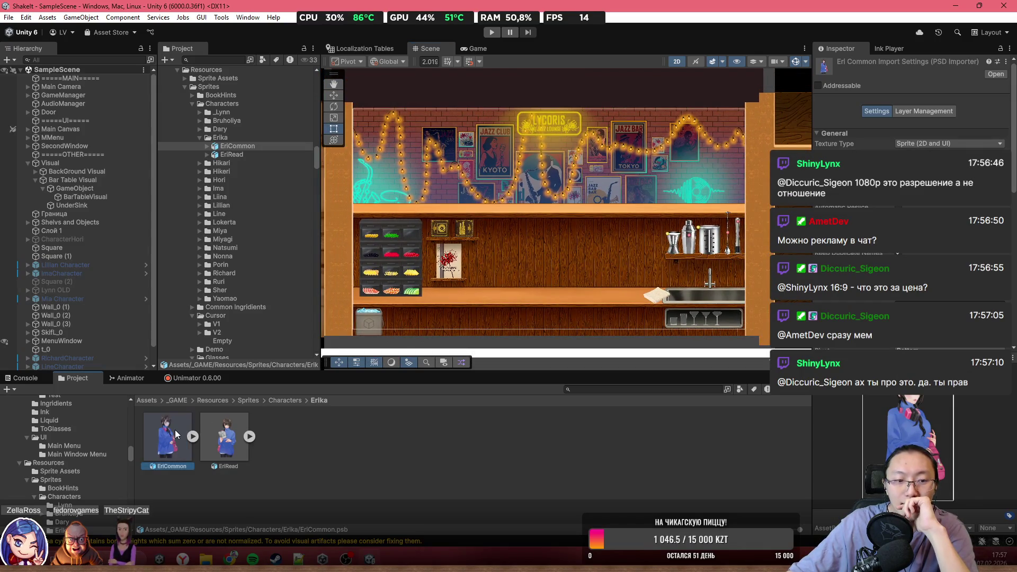
Place EriCommon into the scene, focus on it, and swing hair bones bone_8 and bone_3
mouse_move(177, 436)
left_mouse_down()
mouse_move(579, 228)
mouse_move(618, 95)
mouse_move(591, 112)
left_mouse_up()
key("f")
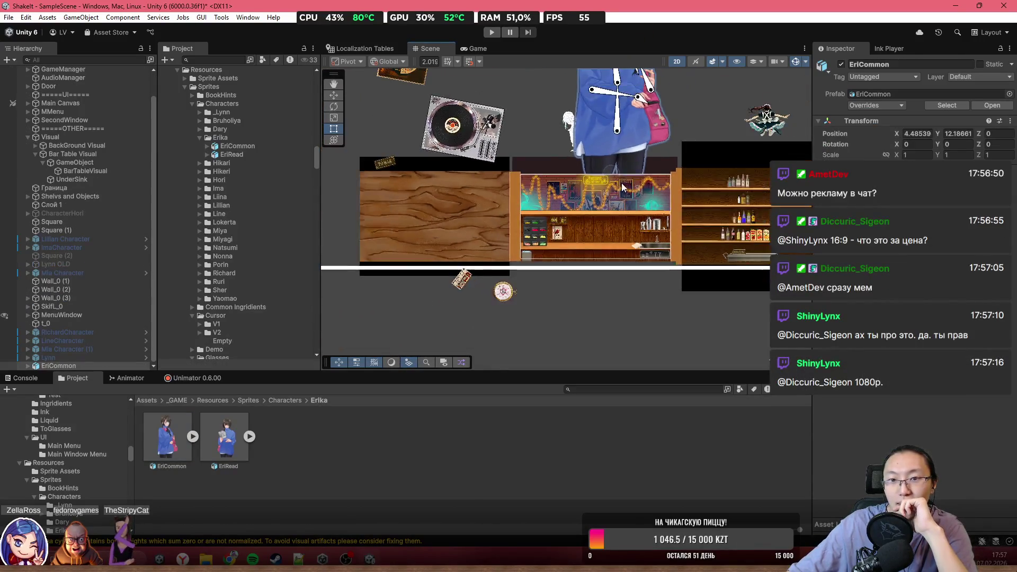
scroll(525, 255, "up", 5)
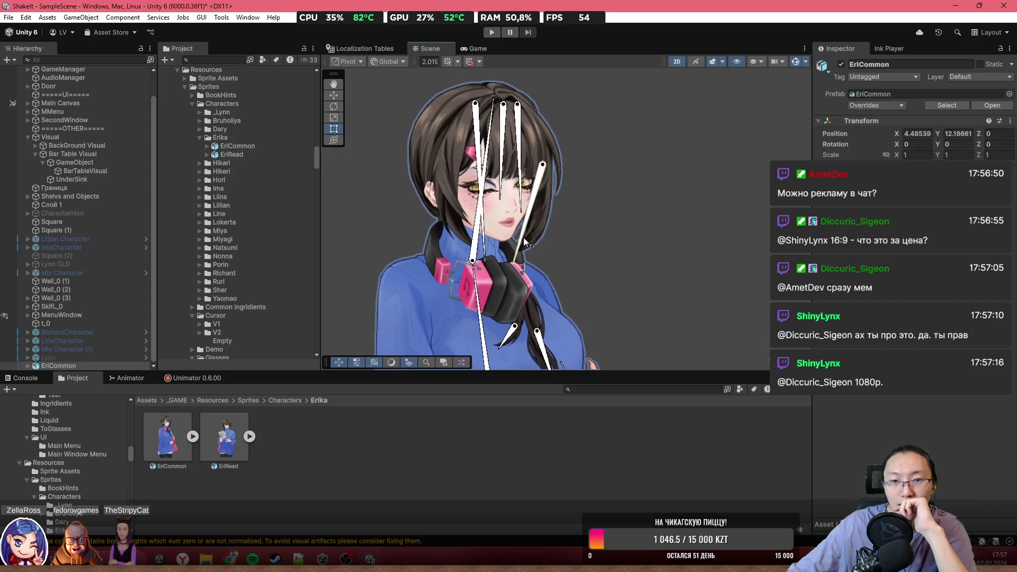
left_click(522, 279)
left_click_drag(500, 197, 509, 212)
mouse_move(485, 180)
left_mouse_down()
mouse_move(480, 169)
mouse_move(491, 168)
mouse_move(508, 289)
left_mouse_up()
Select torso bones bone_2 and bone_4, then rotate hand bone bone_11 slightly
left_click(510, 237)
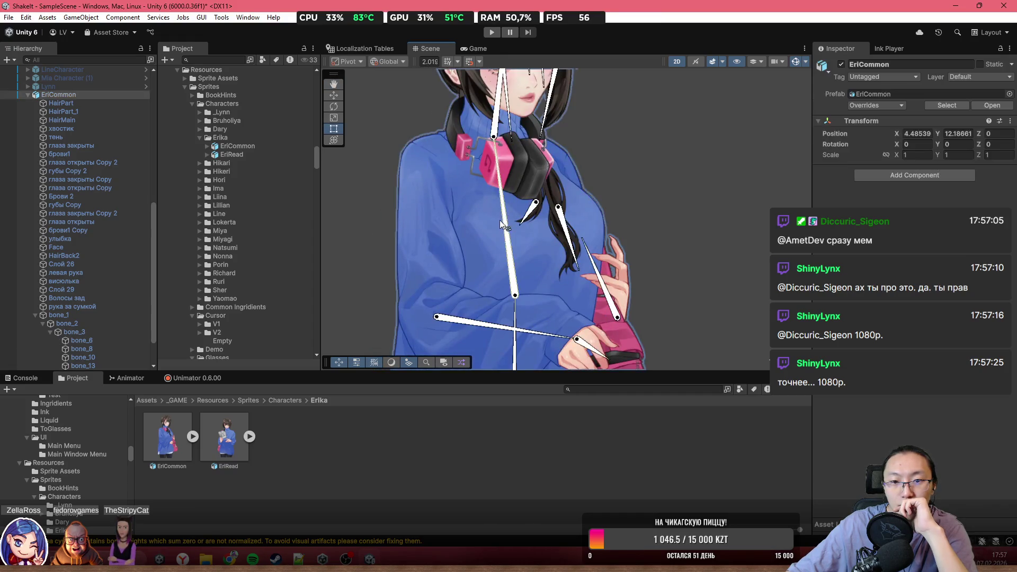
left_click_drag(510, 237, 506, 165)
left_click(553, 259)
left_click(599, 216)
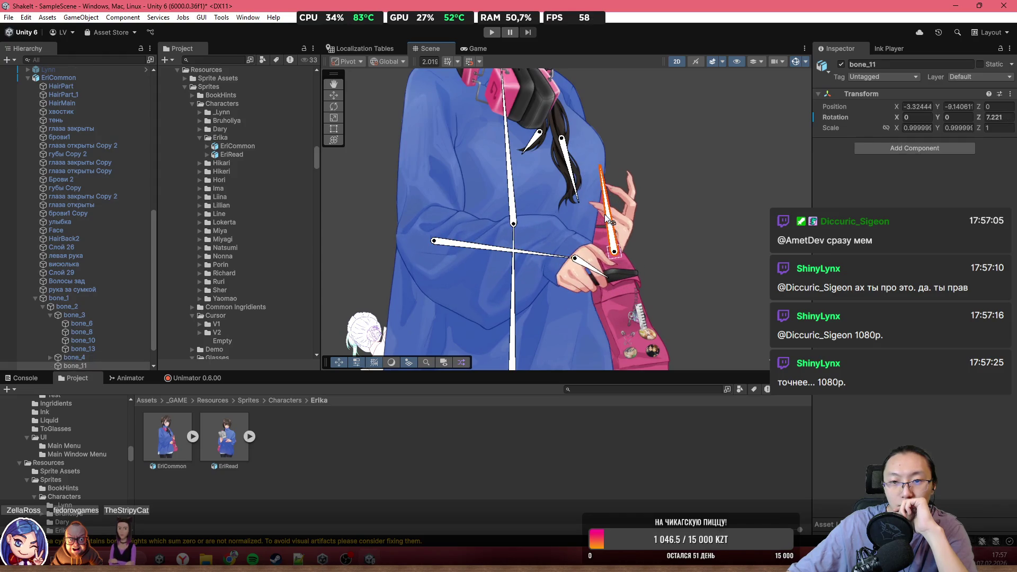
left_click_drag(598, 216, 594, 213)
Inspect the EriCommon object in the scene, then select the EriRead PSD for its import settings
scroll(592, 214, "down", 1)
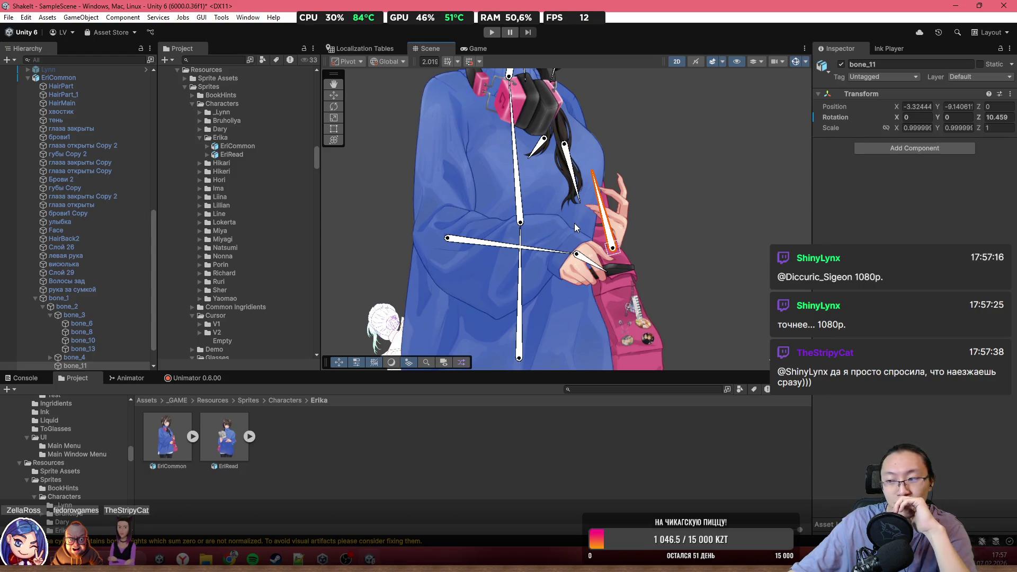
scroll(575, 223, "down", 1)
scroll(575, 223, "down", 5)
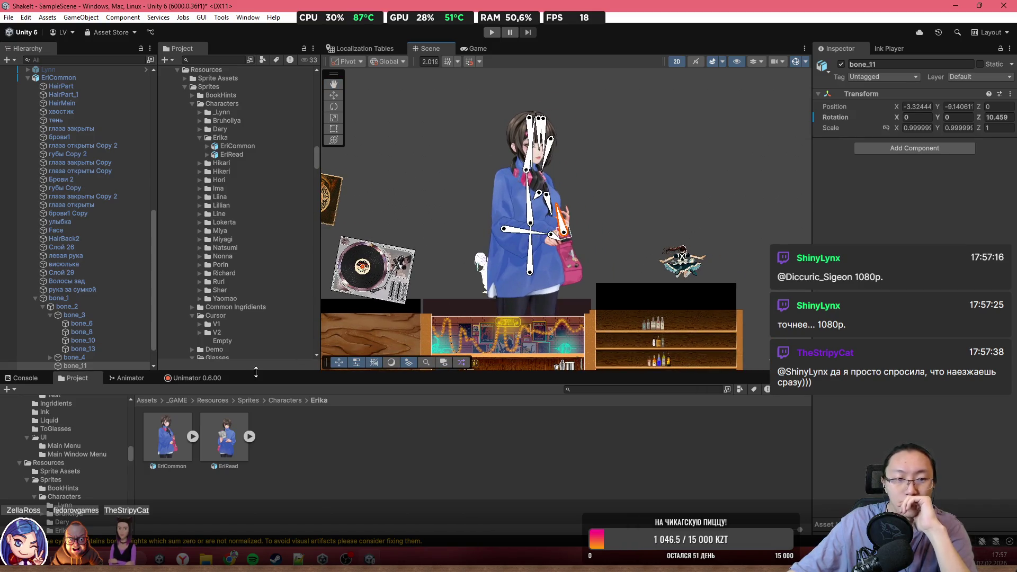
scroll(51, 217, "up", 3)
left_click(58, 142)
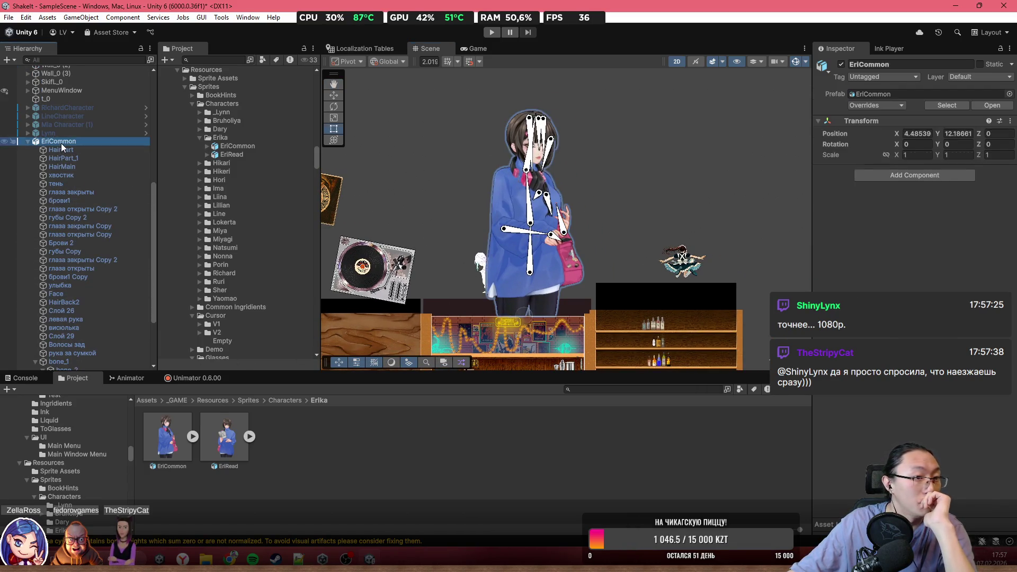
left_click(62, 154)
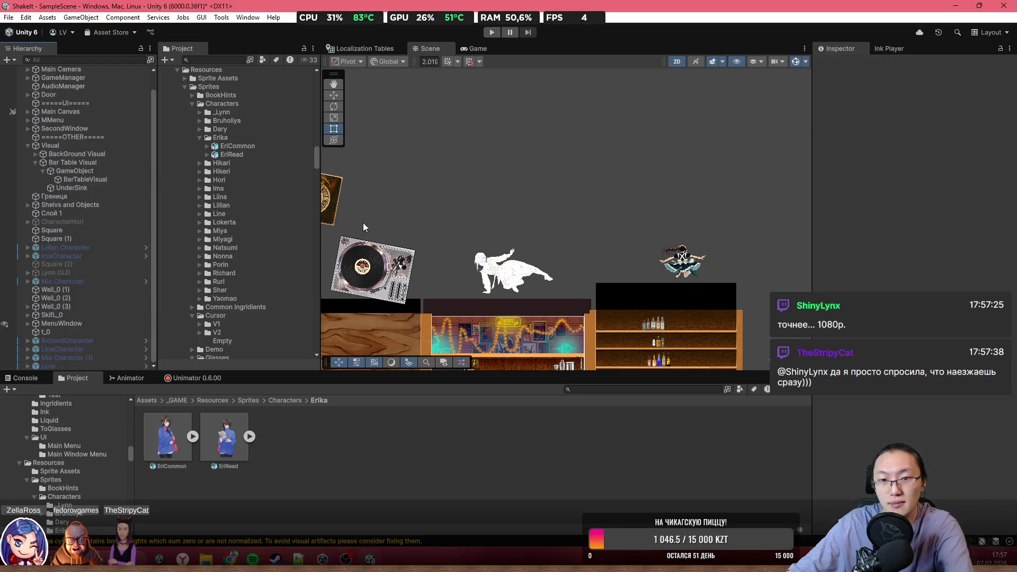
scroll(460, 218, "up", 3)
left_click(211, 435)
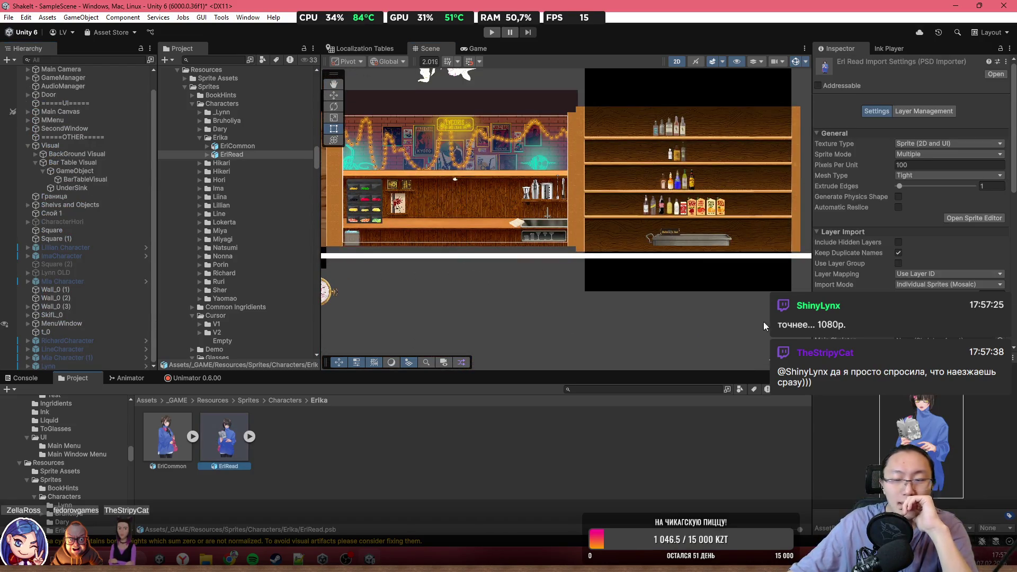
Open the EriRead sprite in the Skinning Editor with Sprite Sheet view and Edit Geometry active
left_click(981, 218)
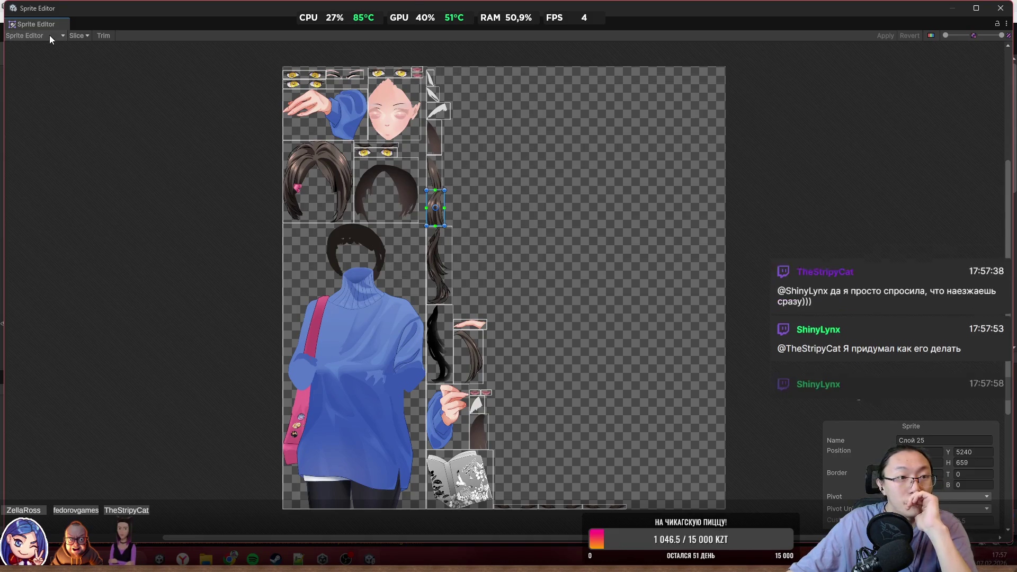
scroll(379, 98, "up", 5)
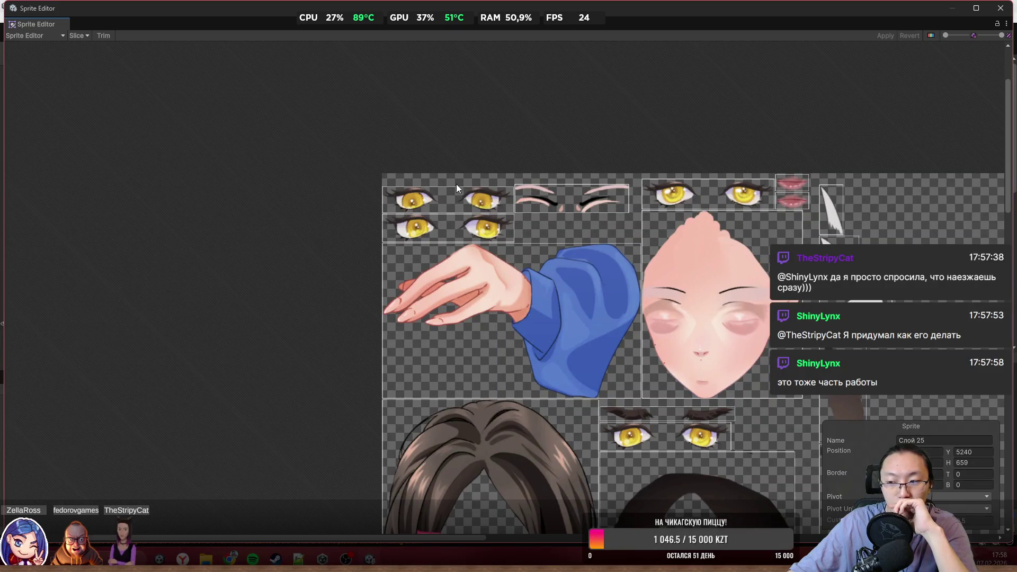
scroll(456, 184, "up", 3)
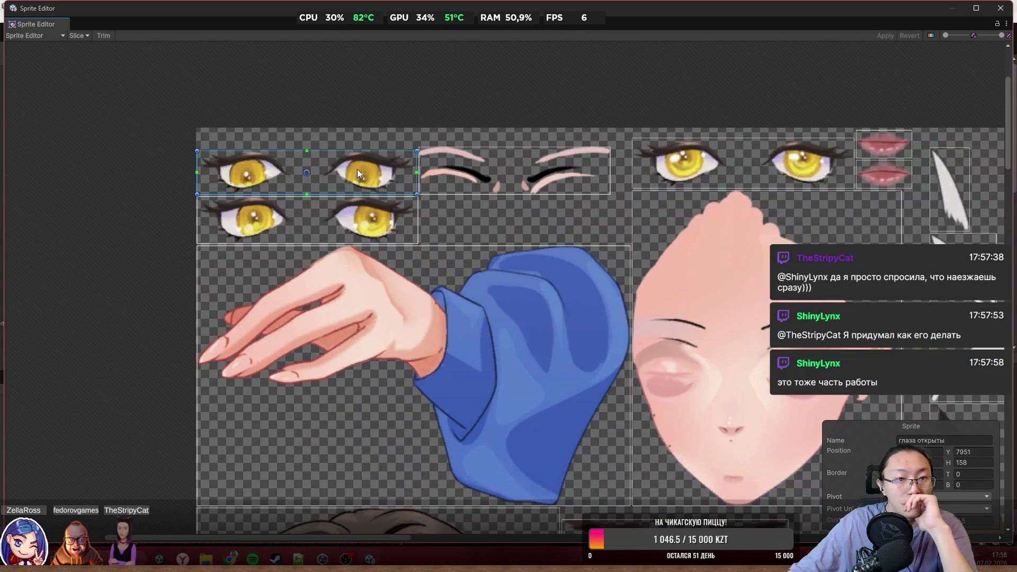
left_click(29, 35)
left_click(63, 93)
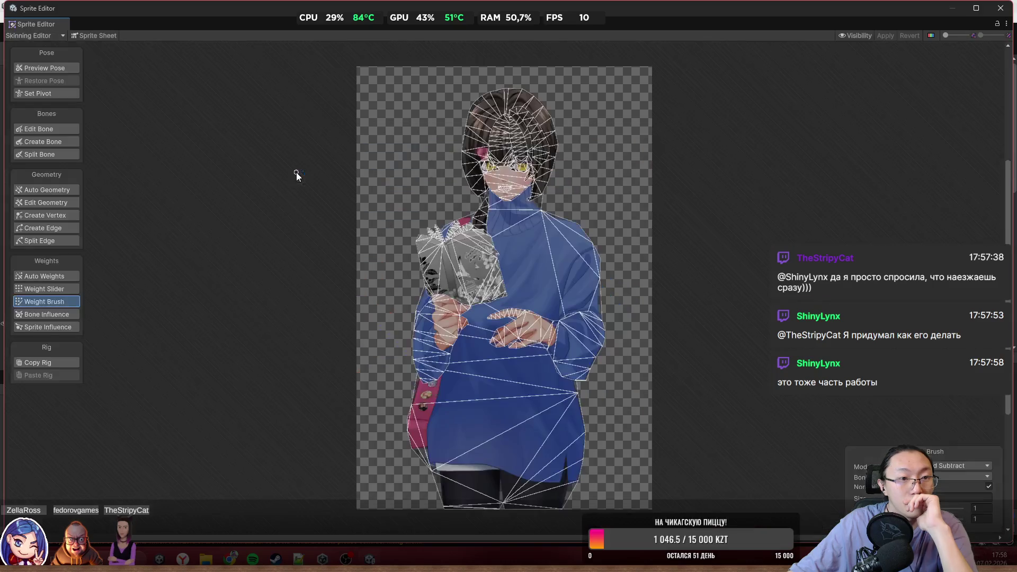
left_click(115, 35)
scroll(278, 252, "up", 8)
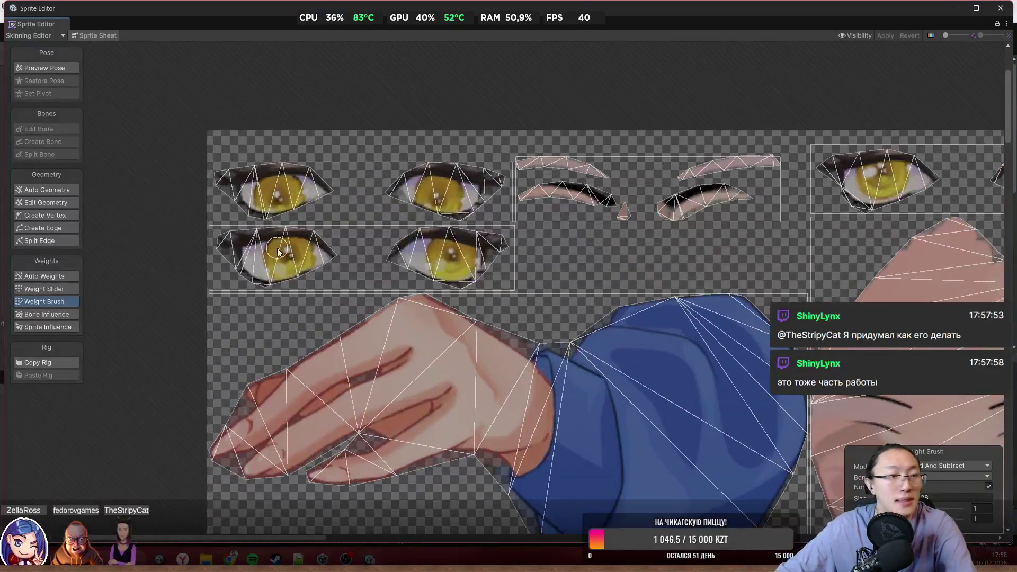
left_click(62, 204)
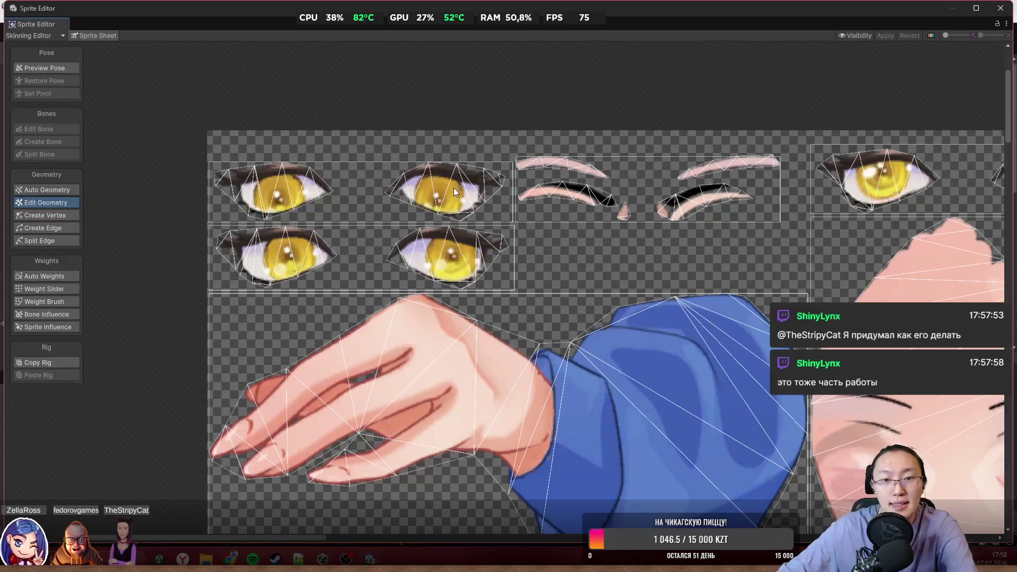
Add a vertex to the upper eyes mesh, then box-select vertices across the eye, eyebrow and mouth meshes
left_click(452, 192)
left_click(55, 214)
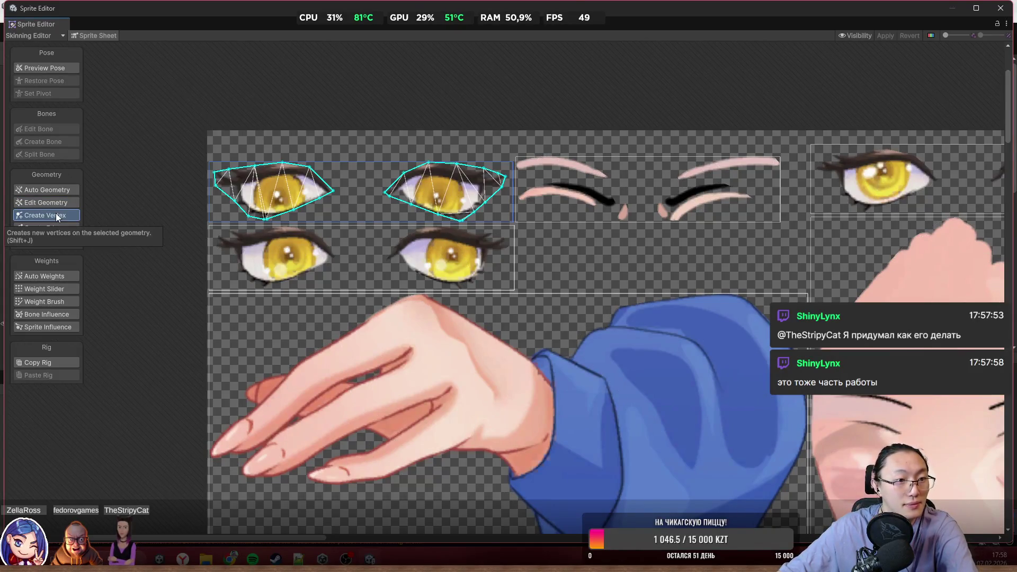
left_click(469, 202)
key("shift+s")
left_click_drag(559, 129, 96, 379)
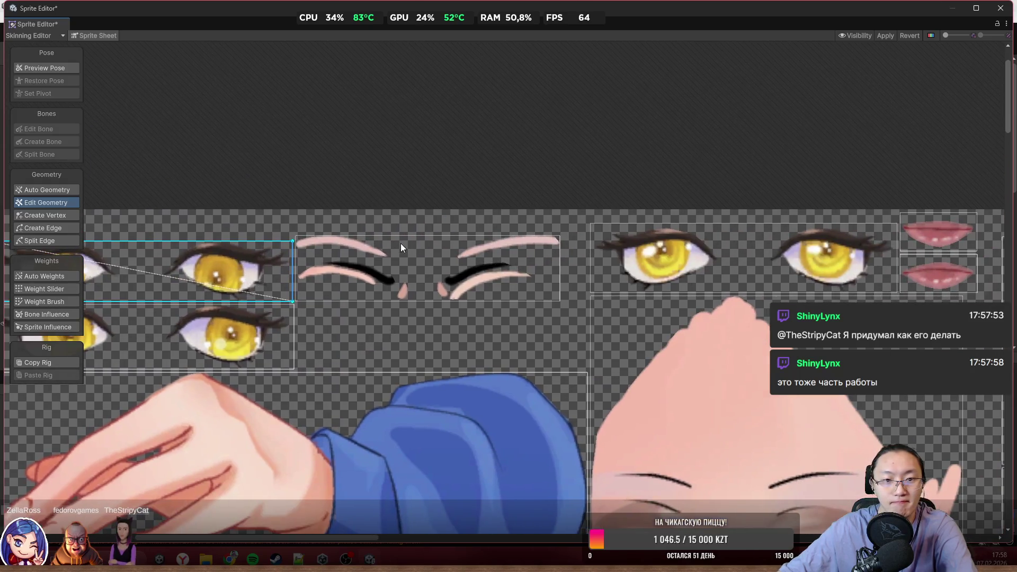
left_click(376, 249)
left_click_drag(617, 185, 98, 487)
left_click(366, 280)
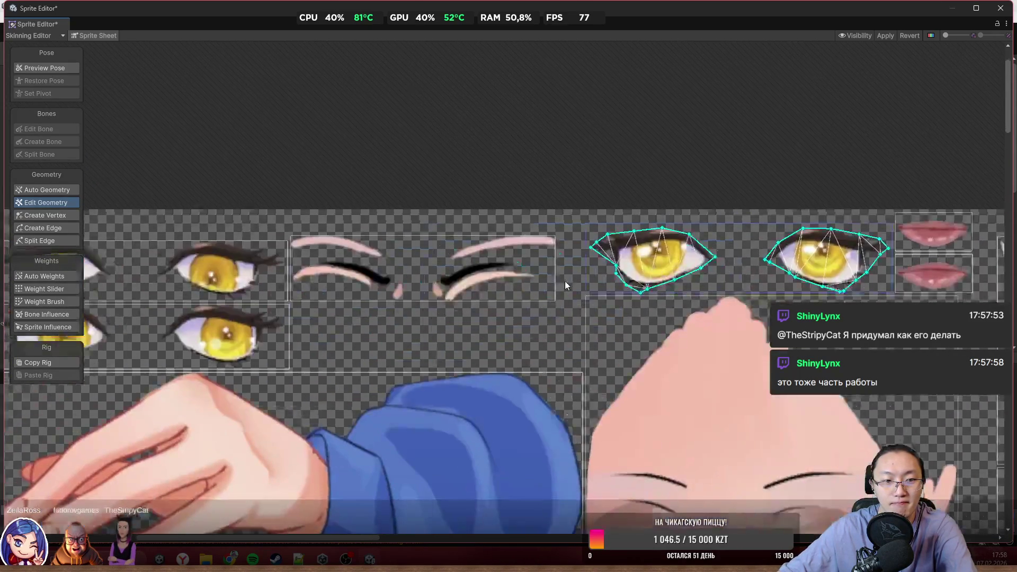
left_click_drag(596, 276, 209, 304)
left_click_drag(703, 218, 539, 288)
Inspect the lower lip, eyes, eyebrows and left and right lip sprite meshes in turn
scroll(659, 292, "up", 5)
left_click(423, 295)
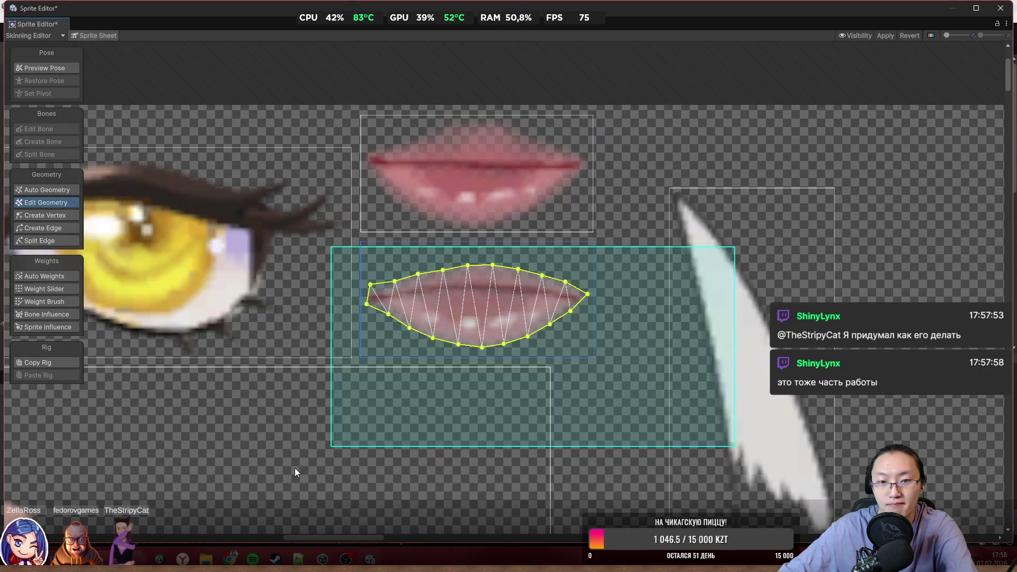
scroll(481, 364, "down", 4)
scroll(481, 363, "down", 6)
mouse_move(276, 430)
left_mouse_down()
mouse_move(450, 266)
mouse_move(457, 170)
left_mouse_up()
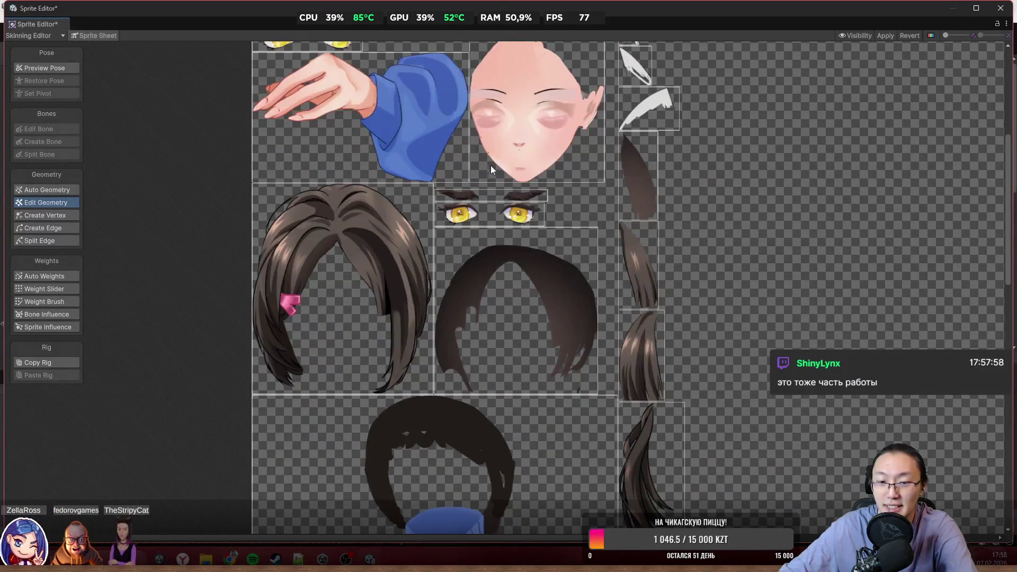
scroll(519, 254, "up", 2)
left_click(509, 202)
scroll(509, 202, "up", 5)
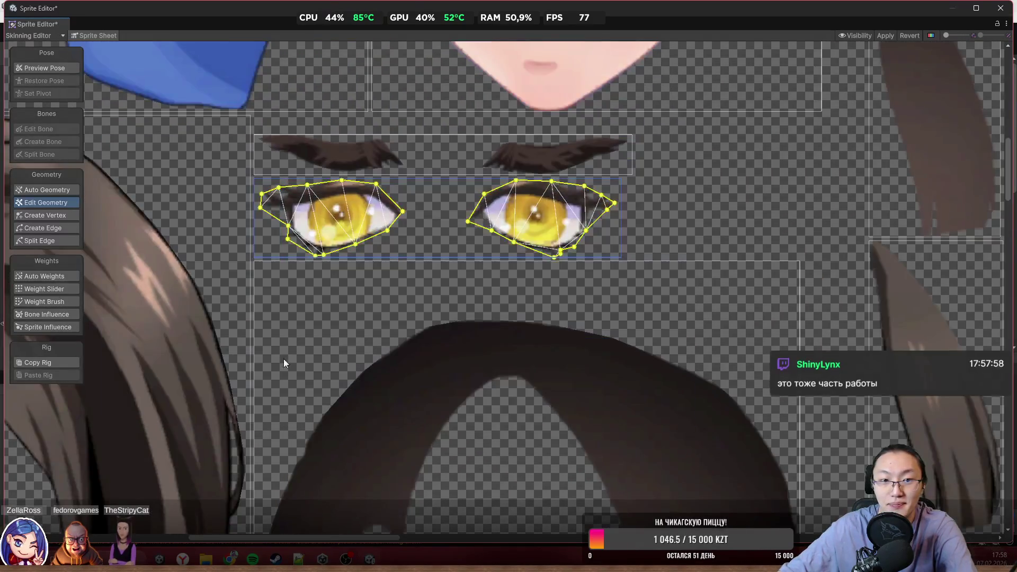
left_click(589, 159)
scroll(517, 278, "down", 5)
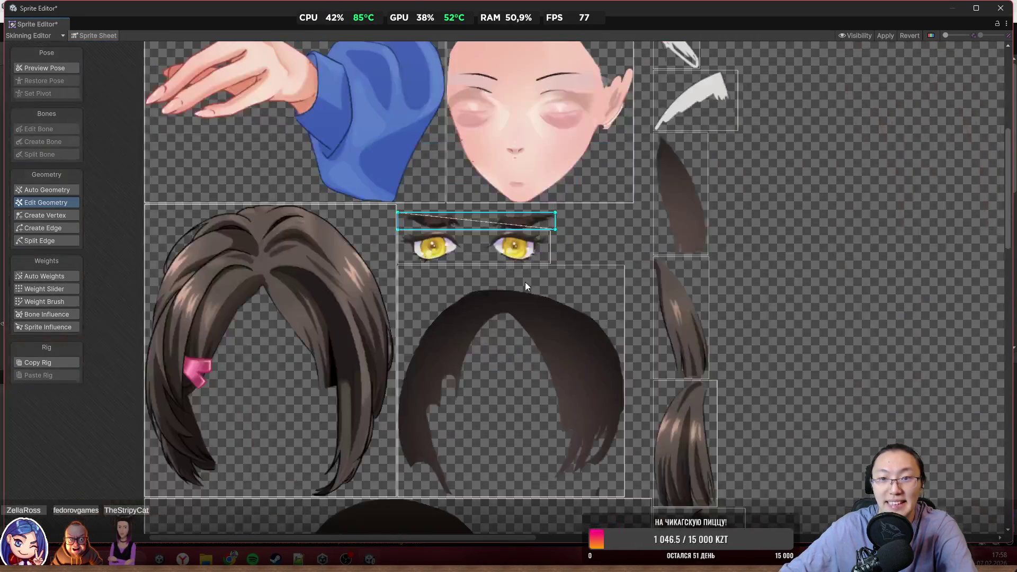
left_click_drag(518, 278, 513, 176)
scroll(632, 308, "down", 3)
scroll(731, 335, "up", 8)
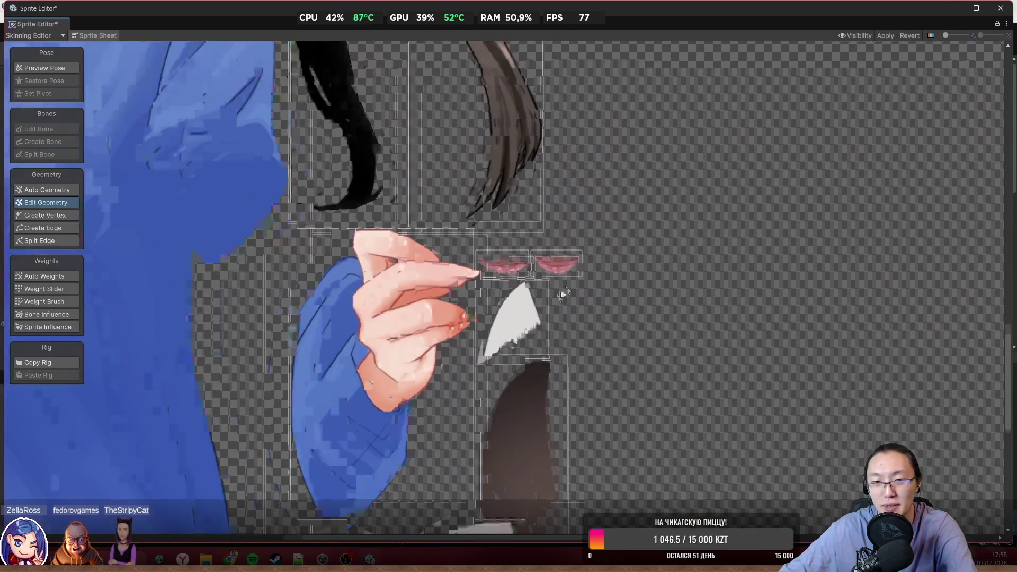
scroll(548, 261, "up", 1)
left_click(561, 259)
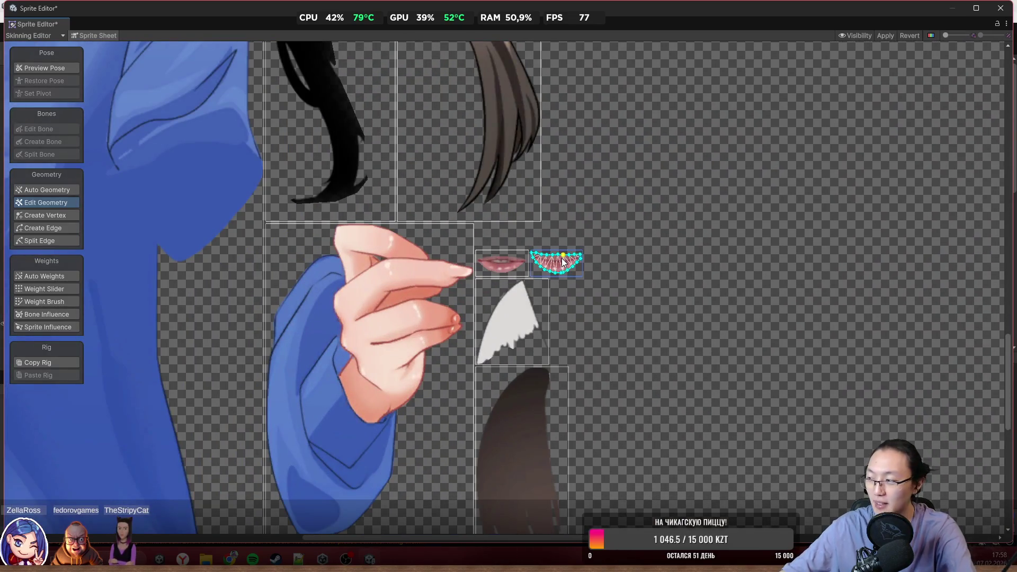
left_click(515, 265)
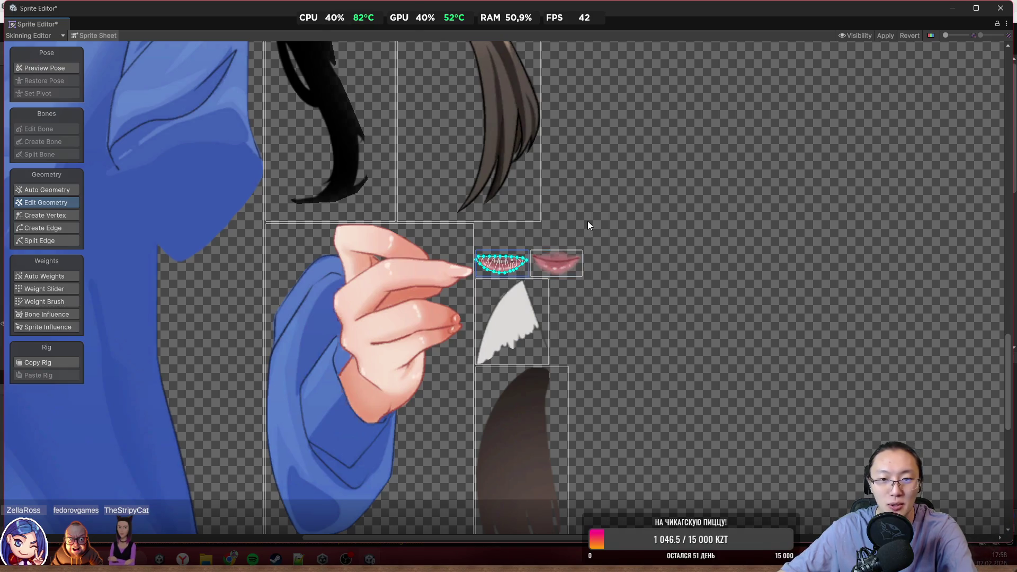
scroll(603, 301, "down", 5)
left_click_drag(609, 333, 627, 293)
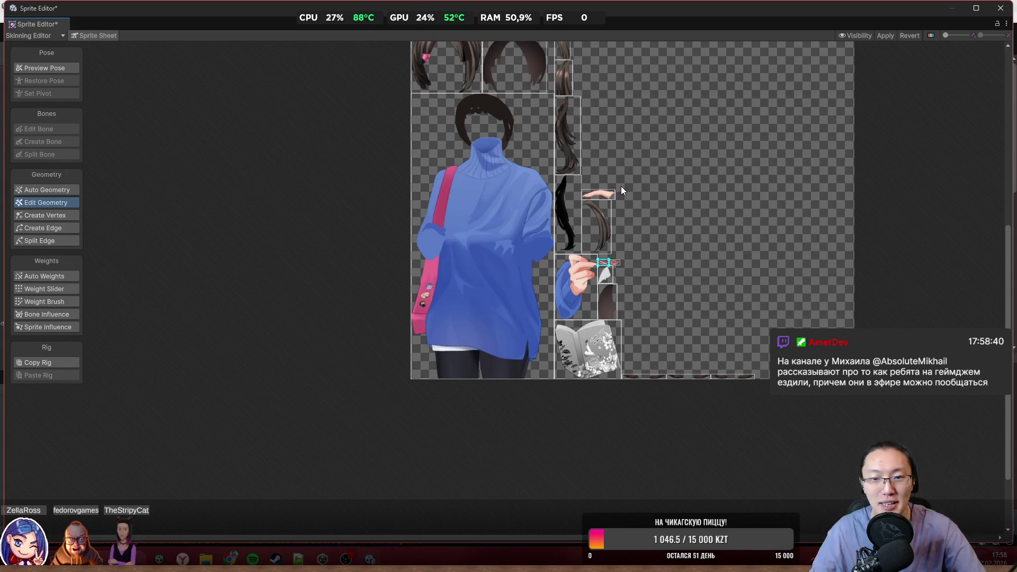
Show every sprite's mesh and review the hair, shirt, hand, book and wing sprites
scroll(660, 215, "up", 3)
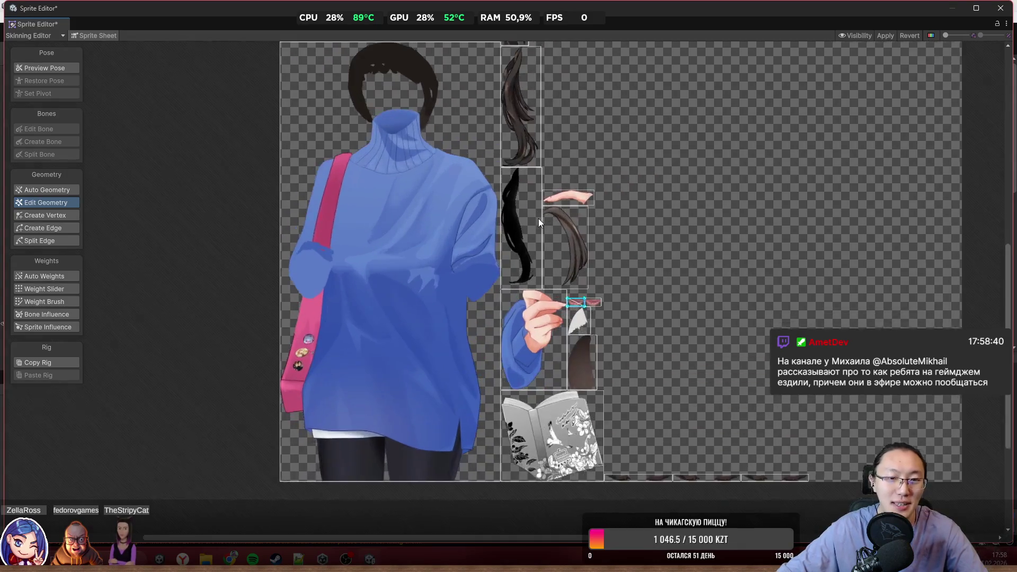
scroll(456, 166, "up", 5)
scroll(549, 251, "up", 5)
scroll(542, 235, "down", 5)
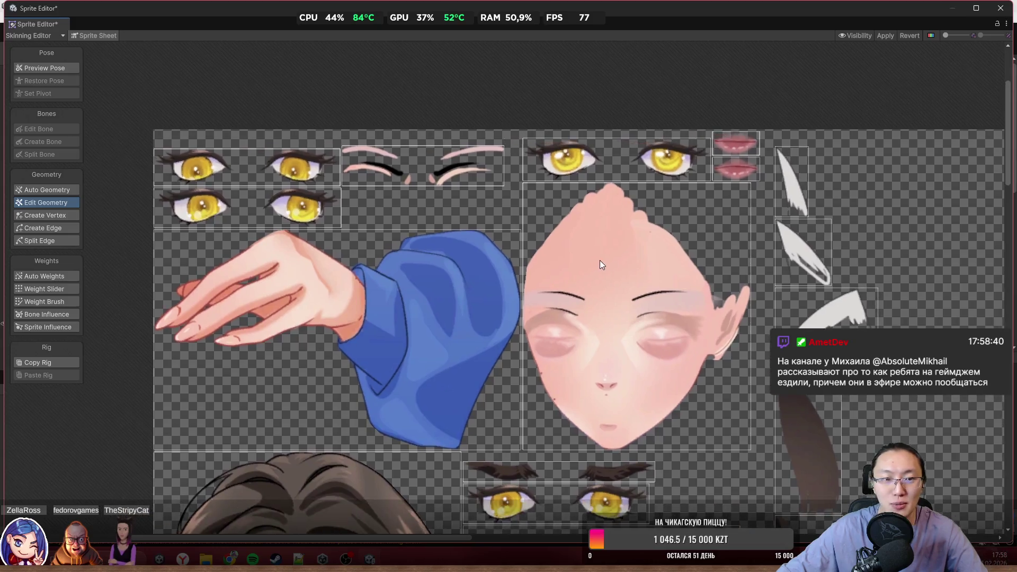
left_click_drag(710, 310, 578, 283)
scroll(579, 281, "down", 5)
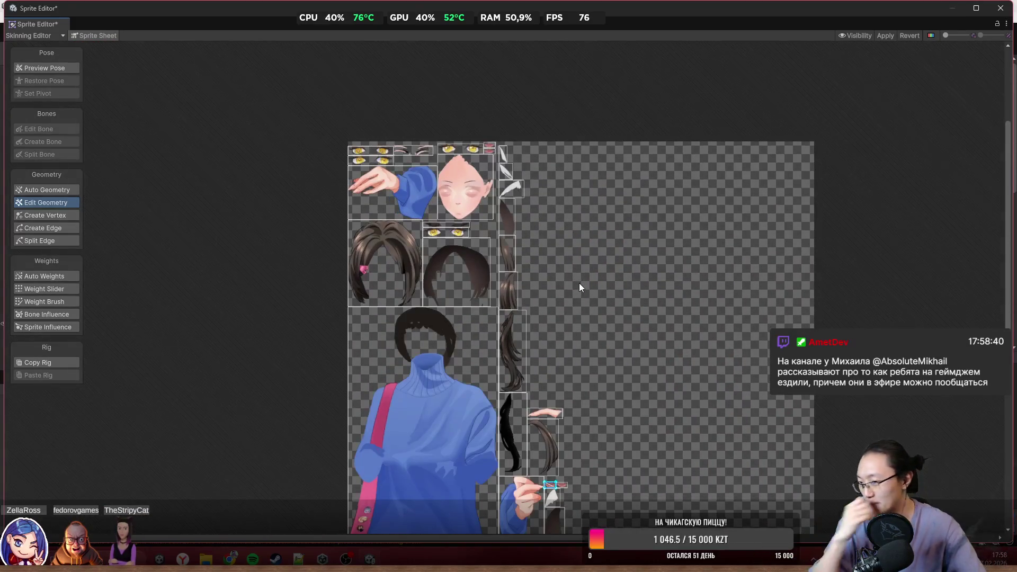
scroll(386, 148, "up", 5)
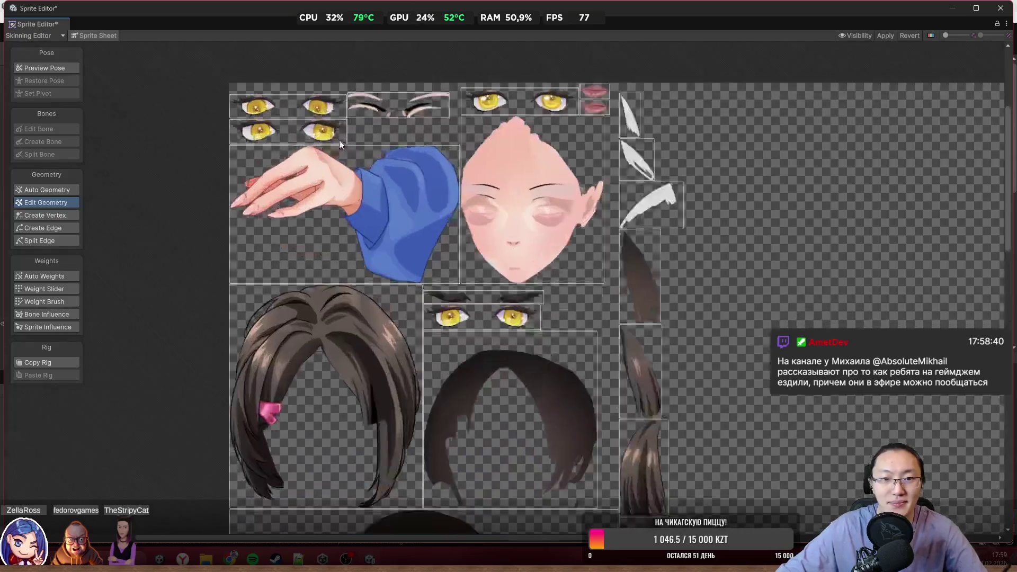
scroll(472, 218, "up", 1)
scroll(482, 221, "down", 3)
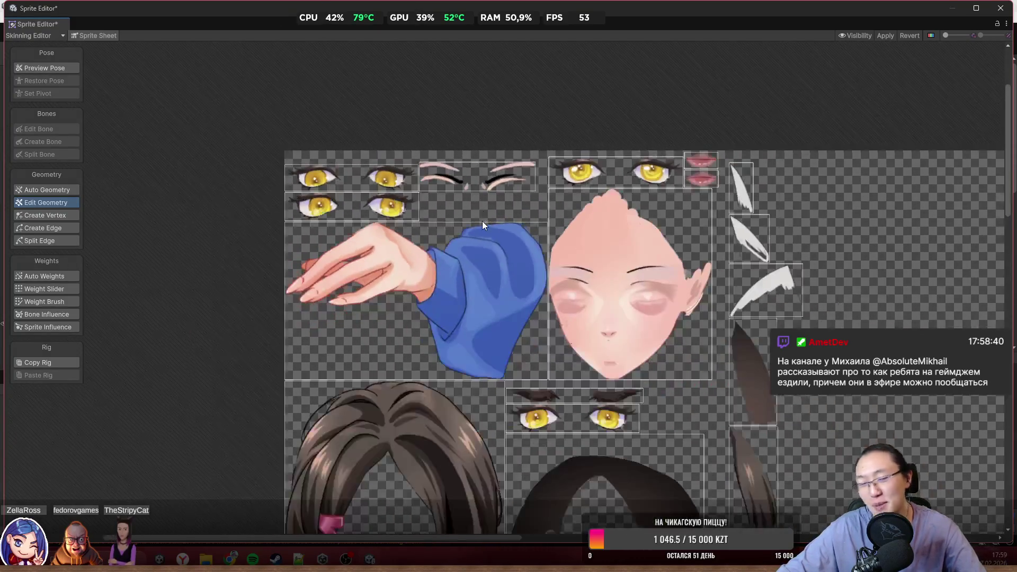
left_click(316, 159)
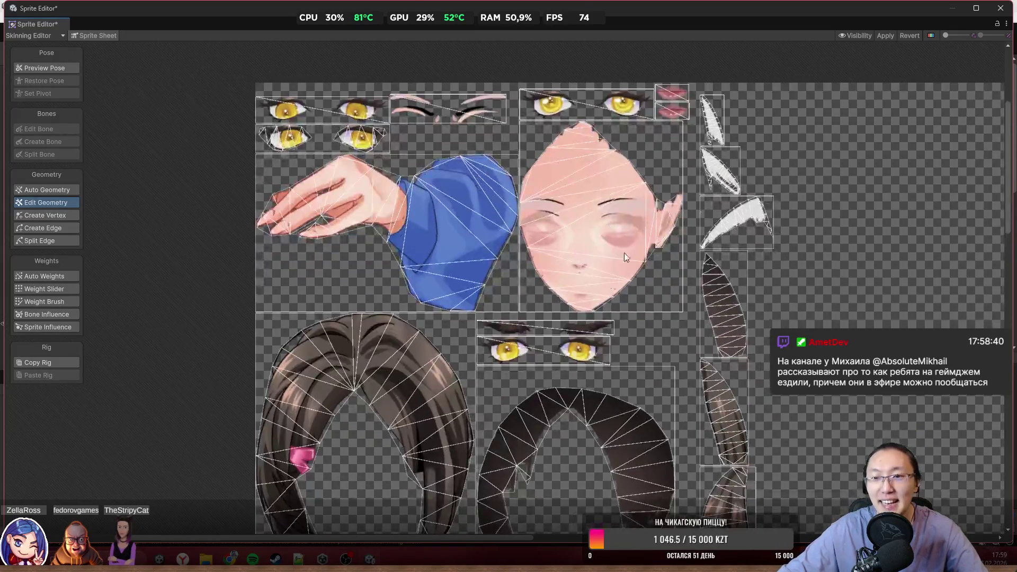
scroll(622, 231, "up", 1)
scroll(608, 286, "down", 3)
scroll(615, 302, "up", 5)
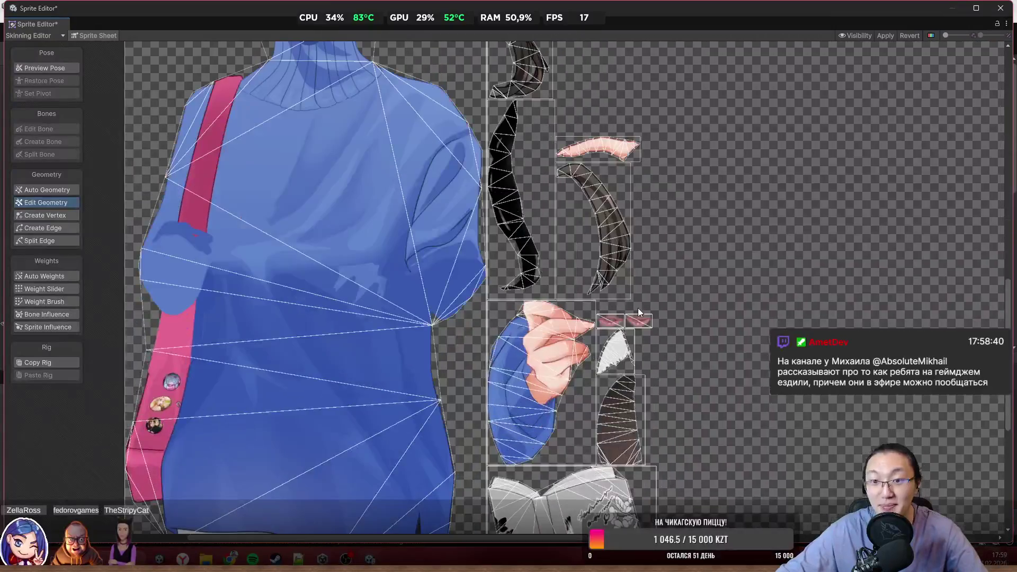
left_click_drag(638, 308, 645, 165)
scroll(646, 294, "down", 3)
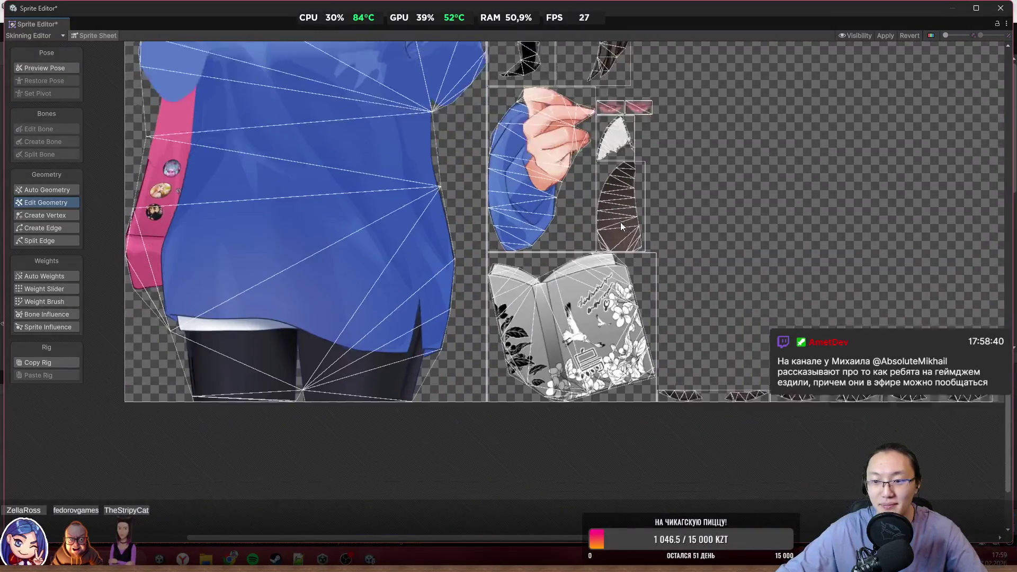
scroll(676, 400, "right", 5)
left_click(489, 349)
scroll(571, 319, "down", 2)
scroll(634, 385, "up", 3)
scroll(643, 386, "down", 6)
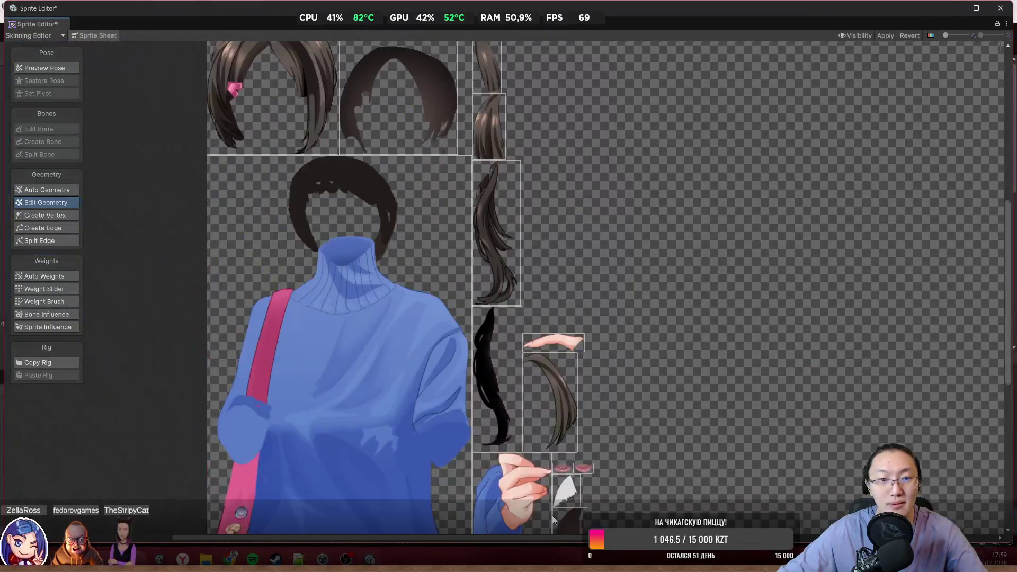
scroll(466, 190, "up", 8)
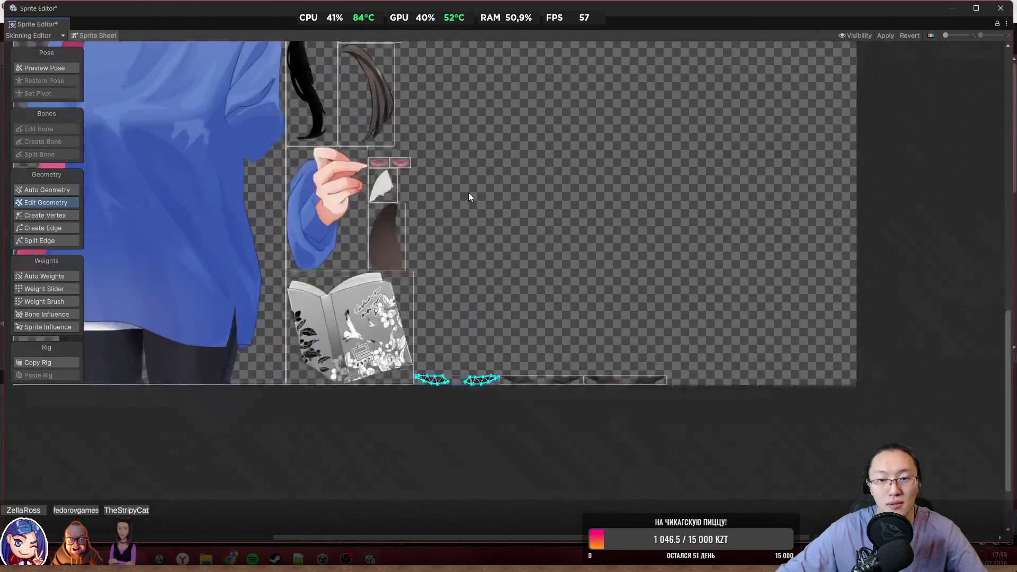
scroll(476, 220, "down", 3)
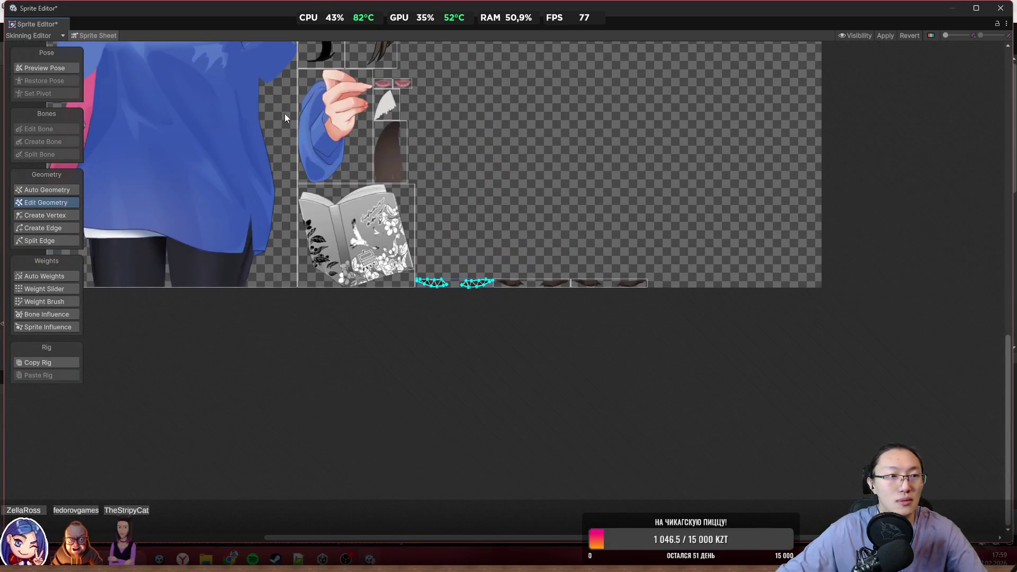
Switch to the assembled character view, then back to the Sprite Sheet layout
left_click(25, 35)
left_click(93, 36)
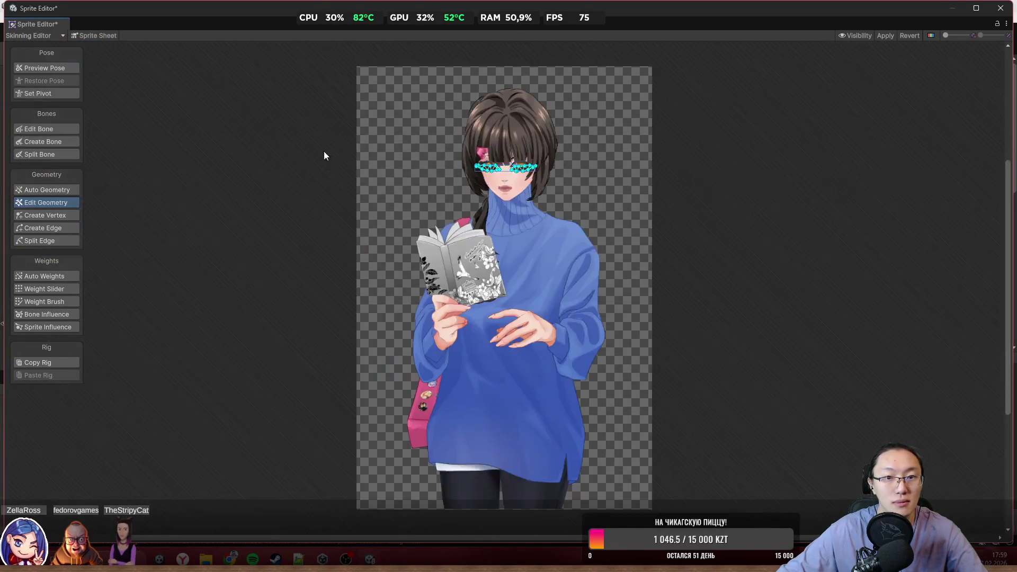
scroll(535, 175, "up", 6)
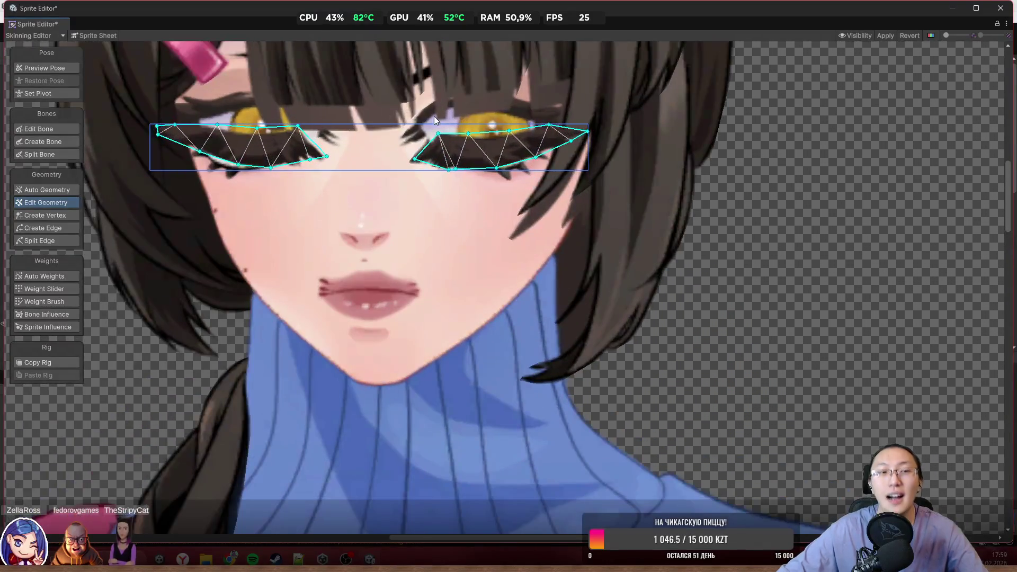
left_click(100, 34)
scroll(519, 297, "up", 5)
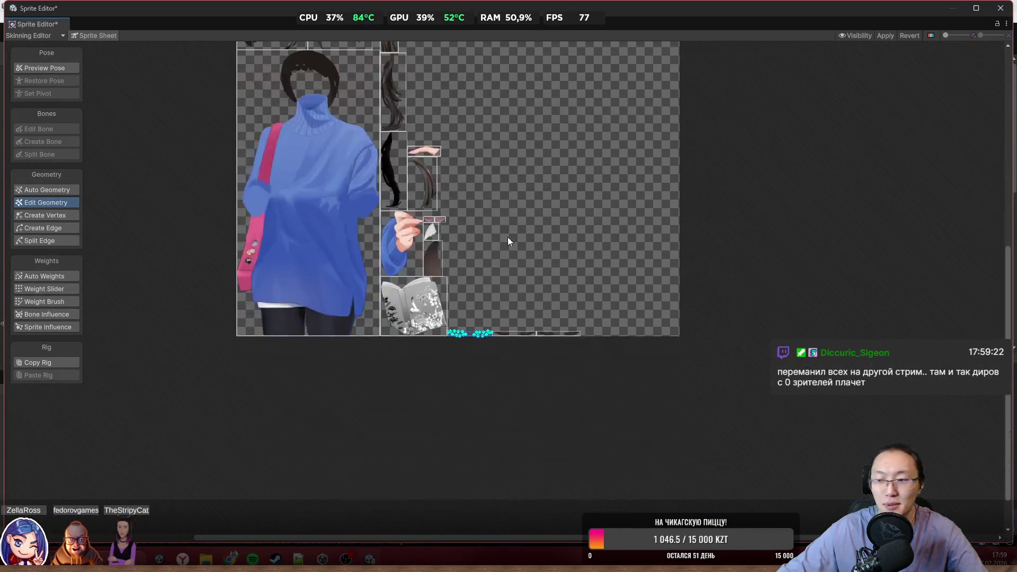
scroll(371, 247, "up", 3)
scroll(370, 235, "up", 3)
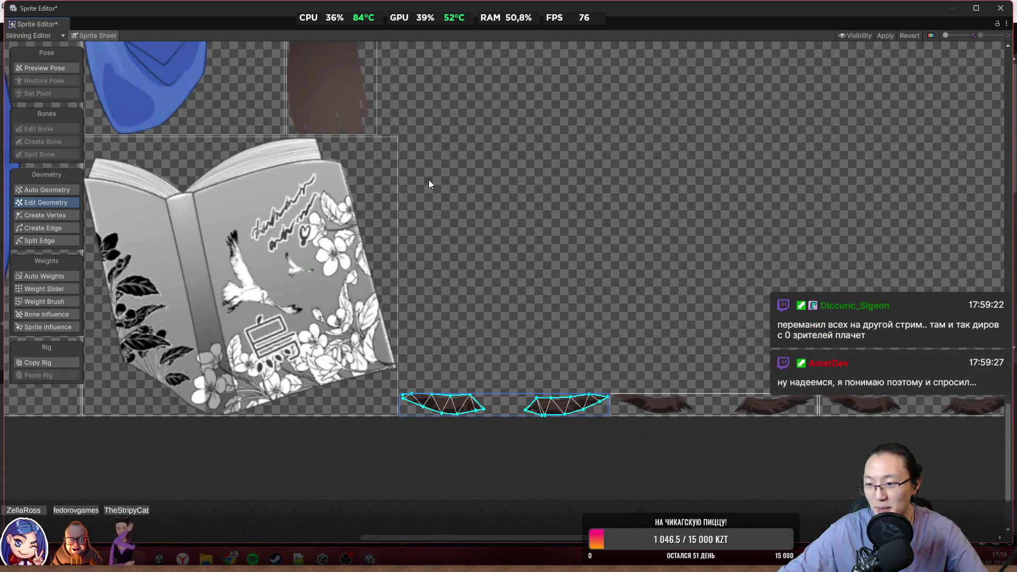
scroll(431, 182, "down", 4)
Box-select the eyelash meshes' vertices and delete them, leaving plain quads
left_click_drag(631, 268, 355, 422)
scroll(502, 300, "up", 3)
left_click(502, 332)
left_click_drag(708, 268, 423, 430)
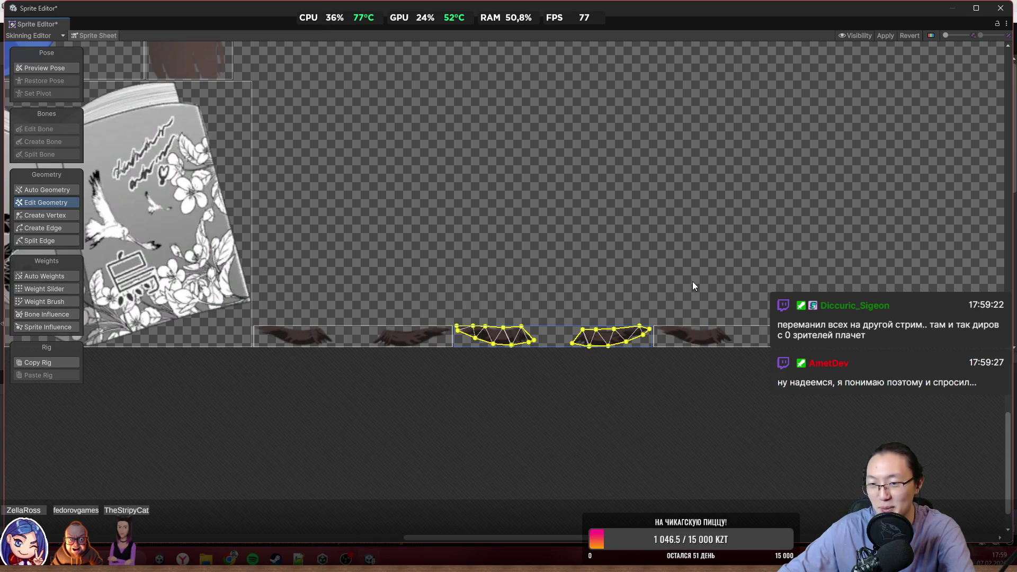
key("Delete")
left_click(707, 333)
left_click_drag(942, 273, 626, 403)
scroll(699, 286, "down", 4)
scroll(652, 235, "down", 5)
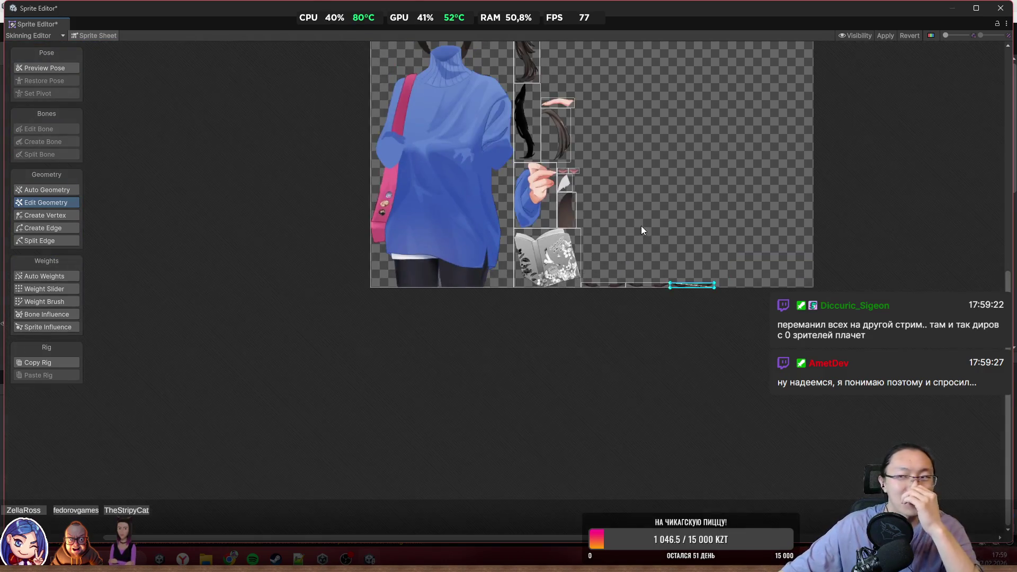
scroll(637, 254, "down", 2)
scroll(462, 236, "up", 2)
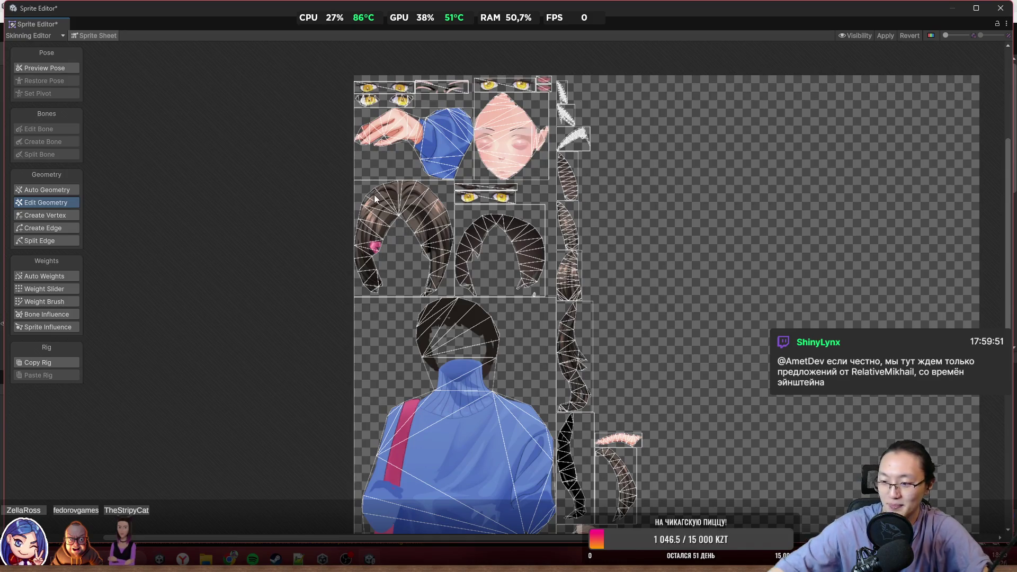
scroll(488, 281, "down", 3)
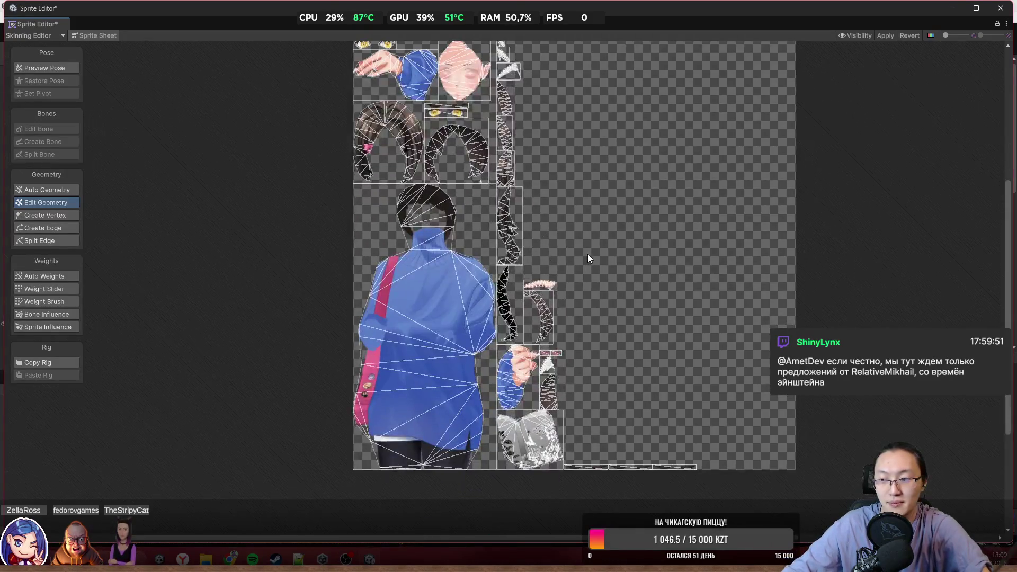
scroll(434, 249, "up", 2)
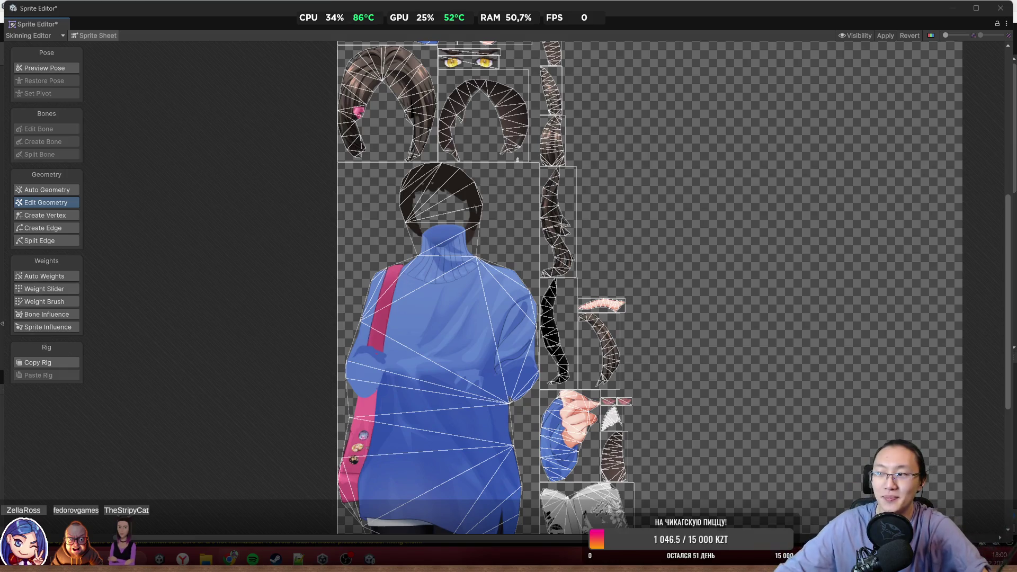
scroll(917, 227, "down", 3)
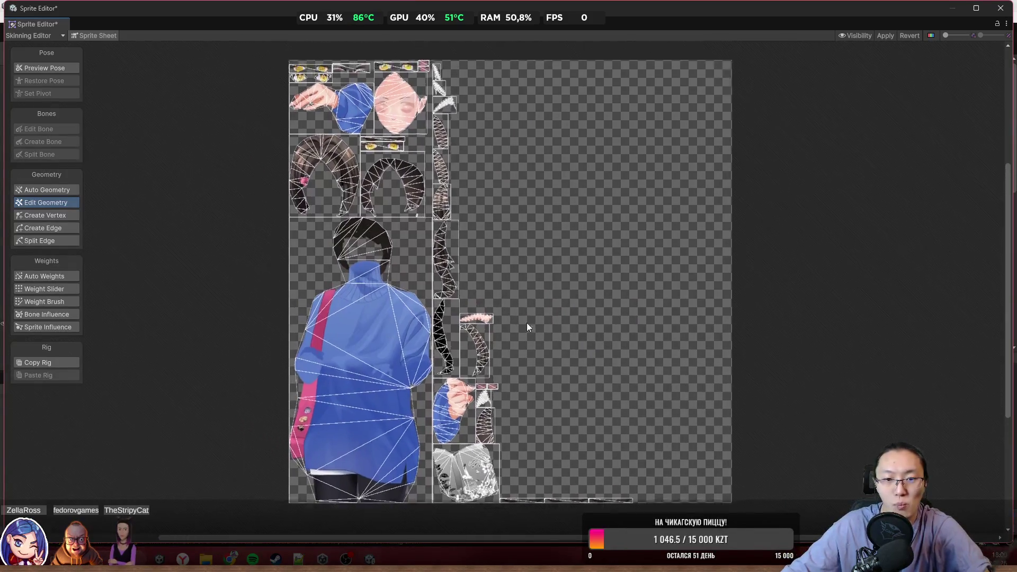
scroll(509, 411, "up", 10)
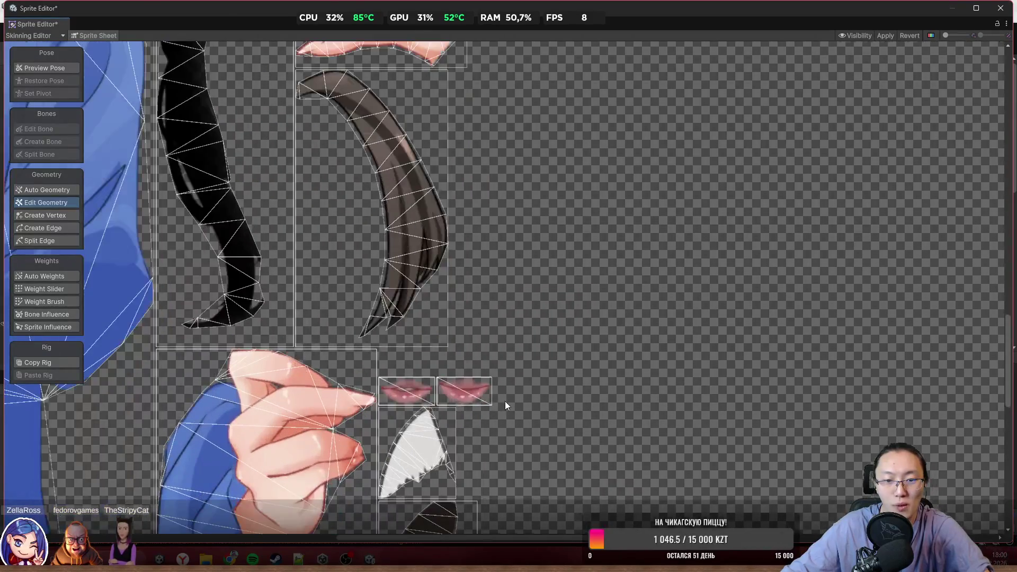
scroll(539, 178, "down", 5)
scroll(457, 203, "up", 8)
scroll(407, 172, "up", 1)
left_click(412, 170)
left_click(672, 236)
scroll(672, 238, "down", 3)
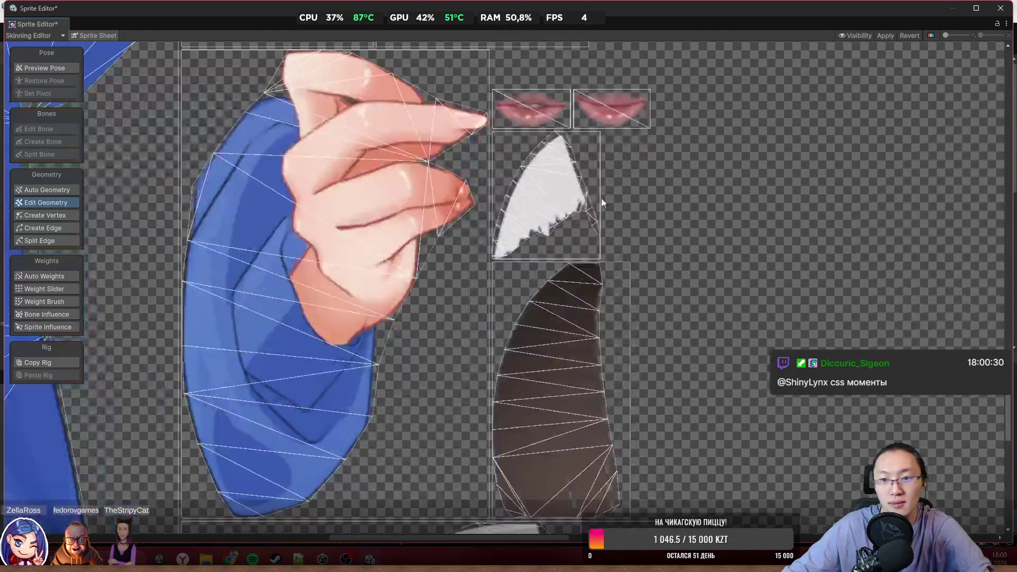
scroll(583, 175, "up", 3)
scroll(583, 198, "down", 10)
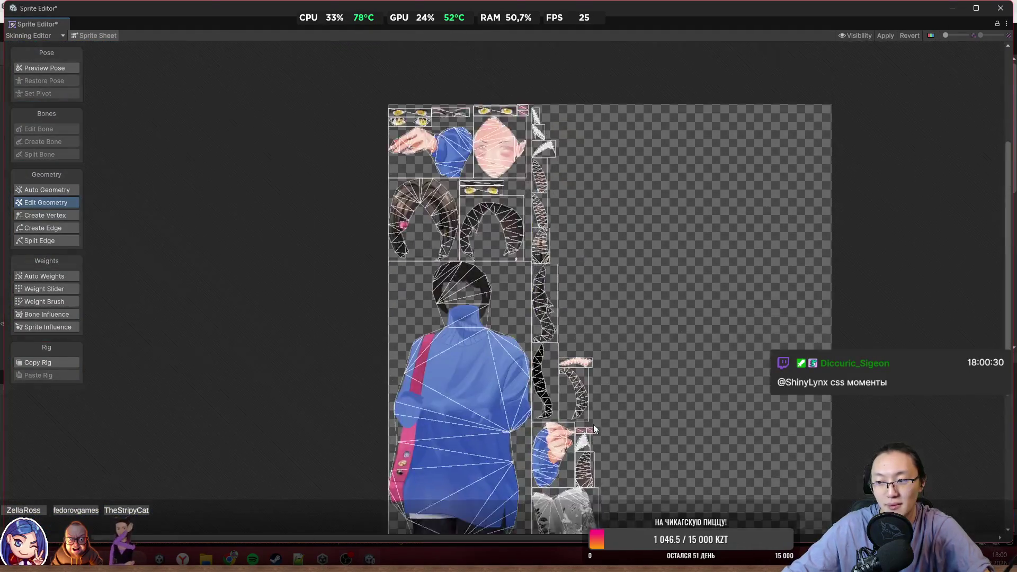
scroll(594, 426, "up", 5)
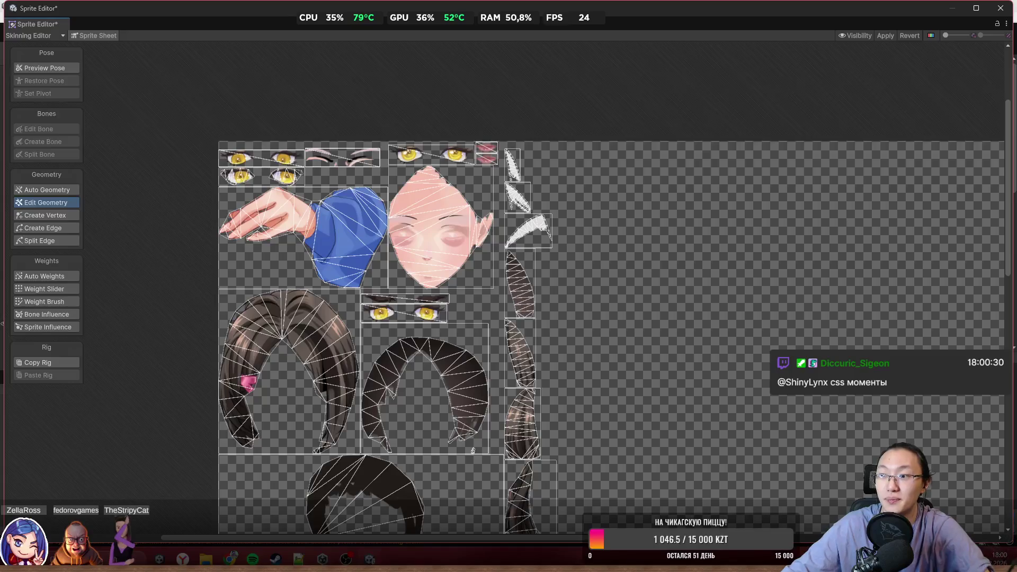
scroll(265, 177, "up", 3)
left_click(307, 177)
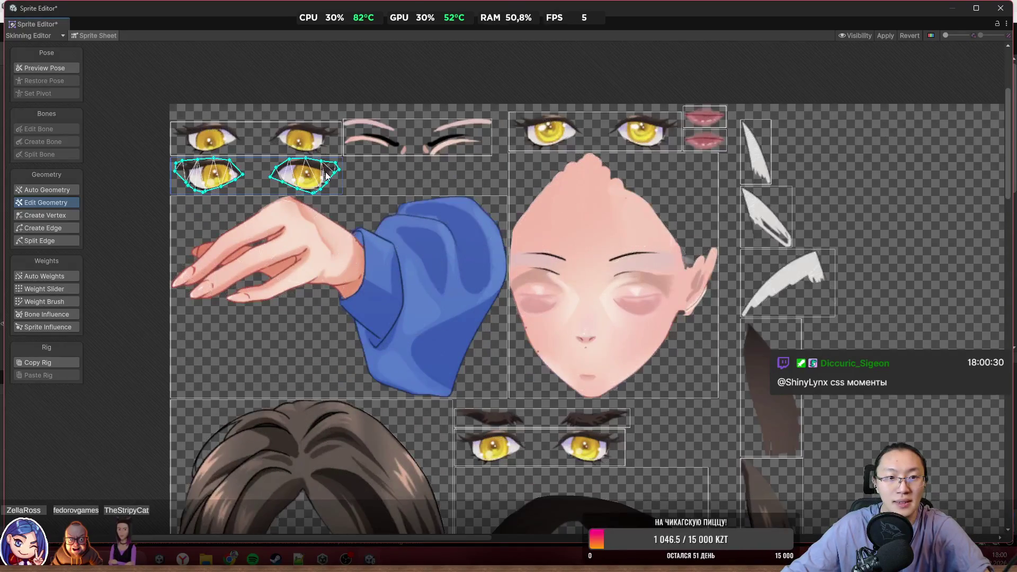
left_click_drag(316, 179, 501, 200)
left_click(503, 149)
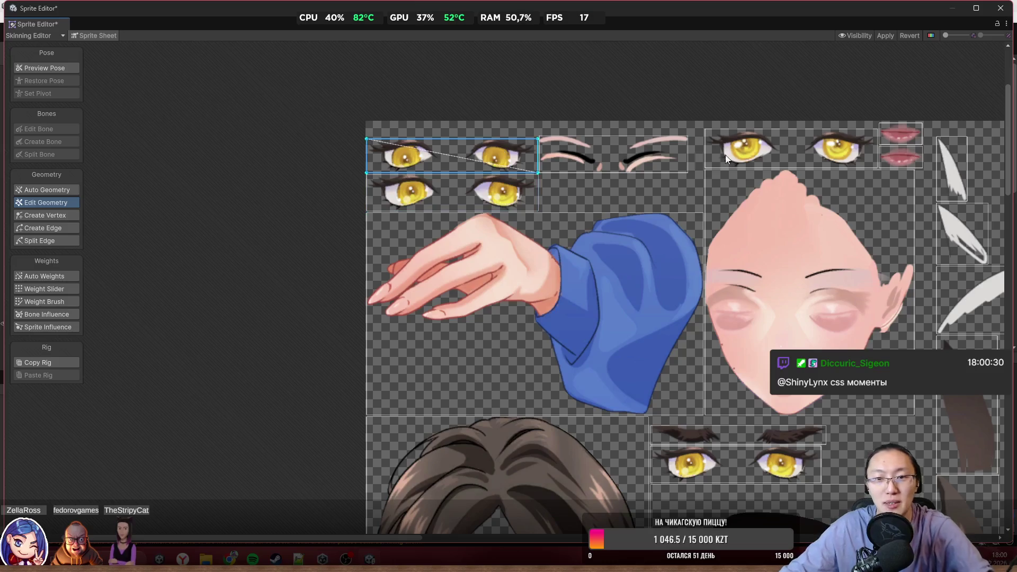
left_click(756, 151)
mouse_move(755, 151)
left_mouse_down()
mouse_move(594, 194)
mouse_move(406, 154)
left_mouse_up()
left_click(360, 167)
left_click(362, 204)
scroll(370, 207, "down", 5)
scroll(792, 178, "up", 3)
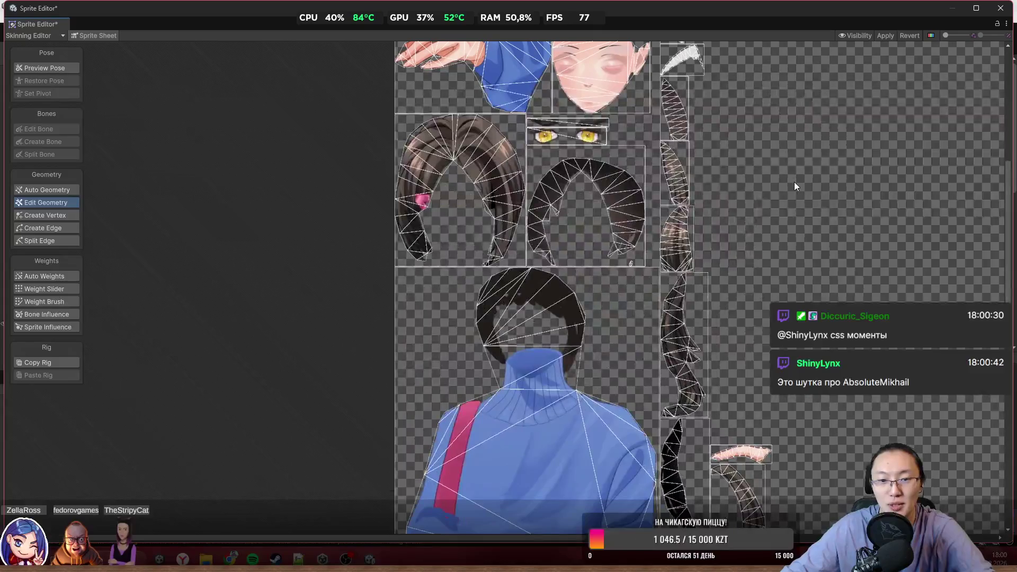
scroll(794, 182, "down", 5)
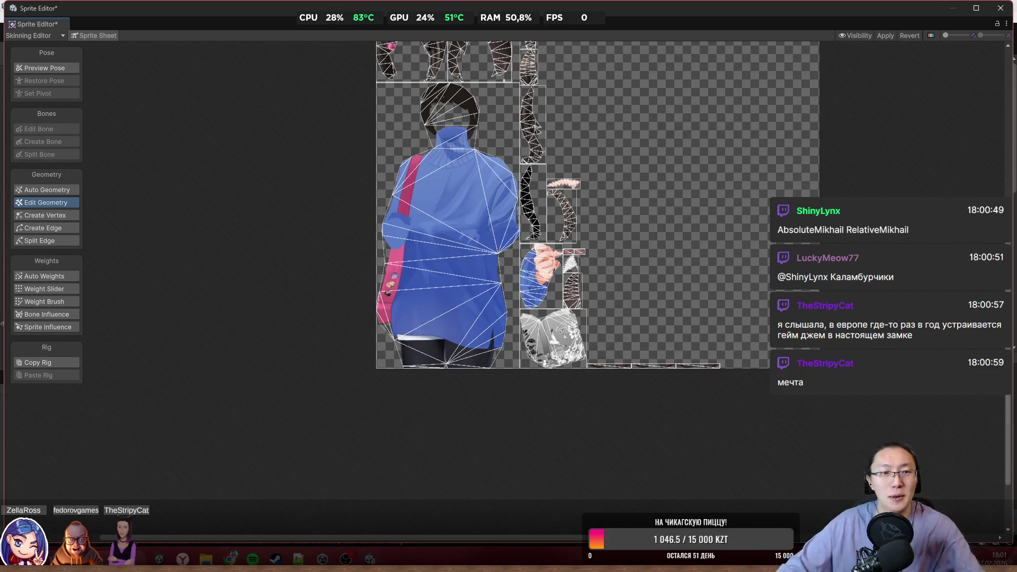
scroll(598, 205, "up", 3)
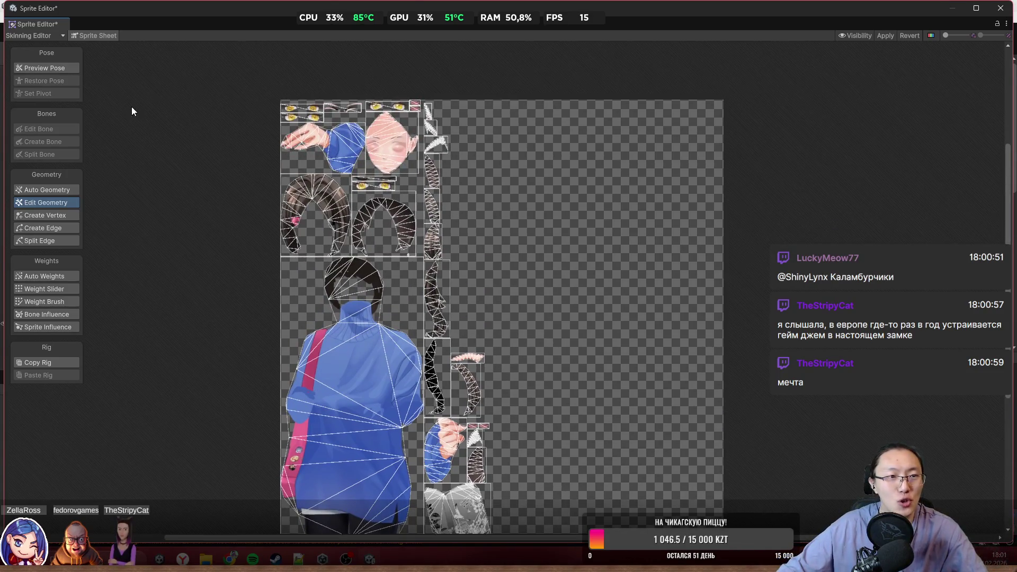
scroll(313, 110, "up", 3)
scroll(434, 158, "up", 3)
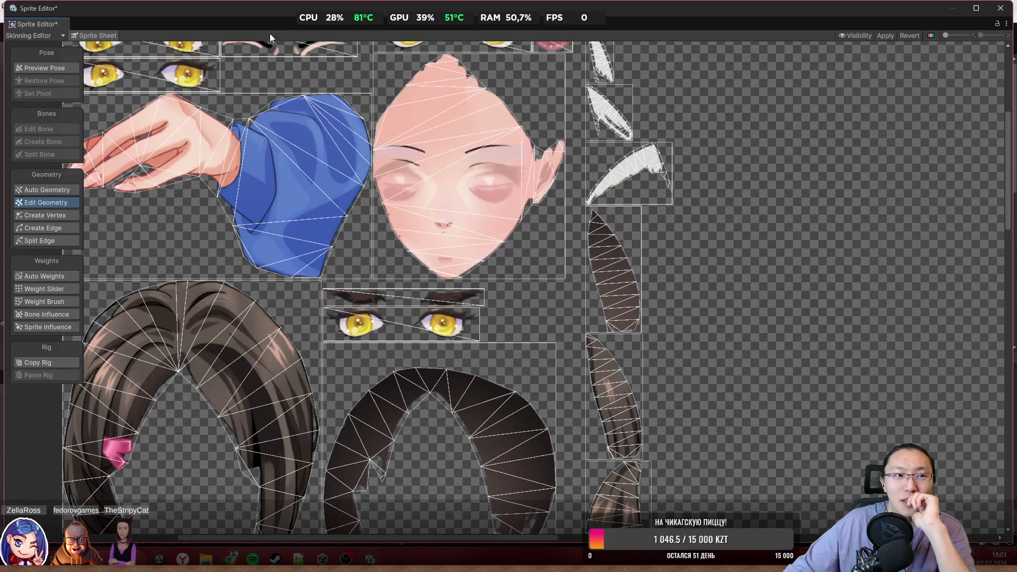
left_click(88, 35)
Zoom in on the assembled reading character in the Skinning Editor
scroll(593, 247, "up", 2)
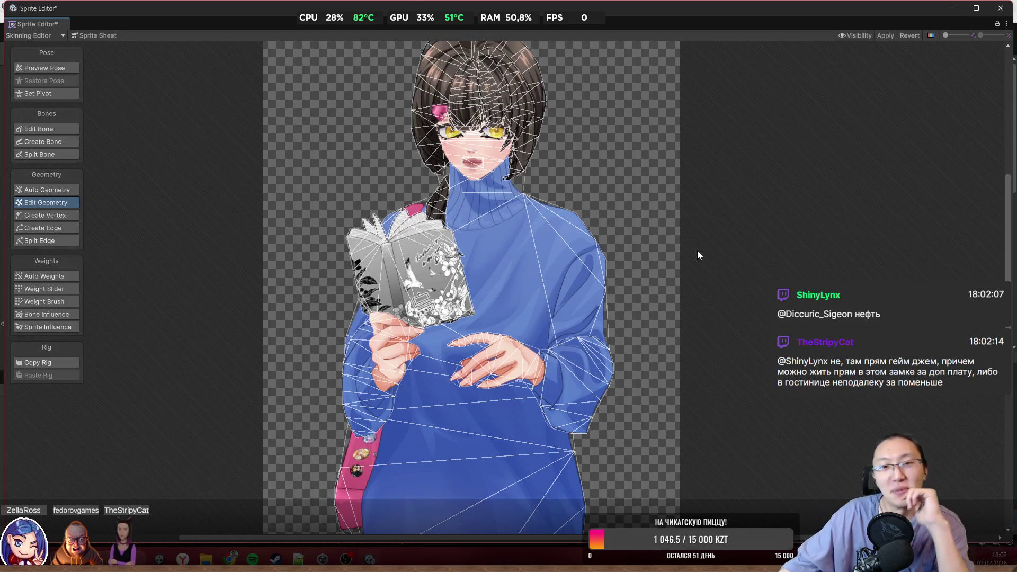
Add a vertex to the hair mesh, merge it into its neighbour and delete the extra vertex
scroll(475, 90, "up", 8)
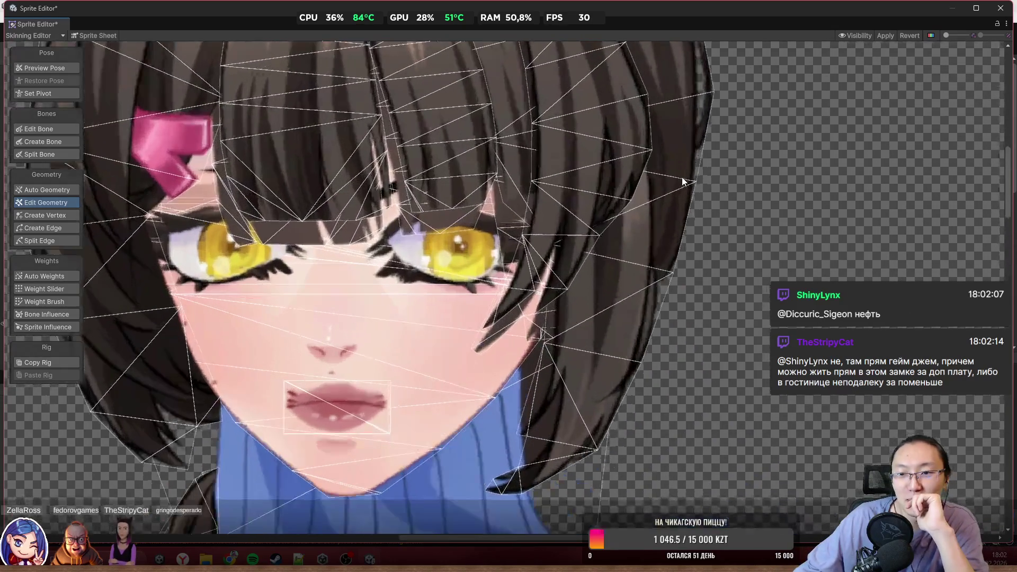
scroll(683, 177, "down", 3)
scroll(565, 156, "up", 2)
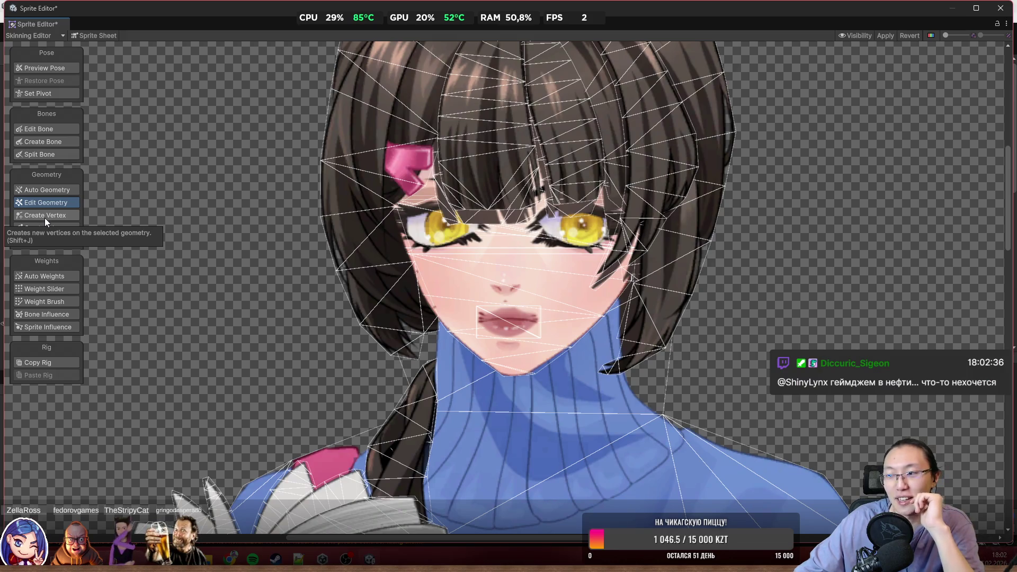
left_click(40, 226)
left_click(43, 213)
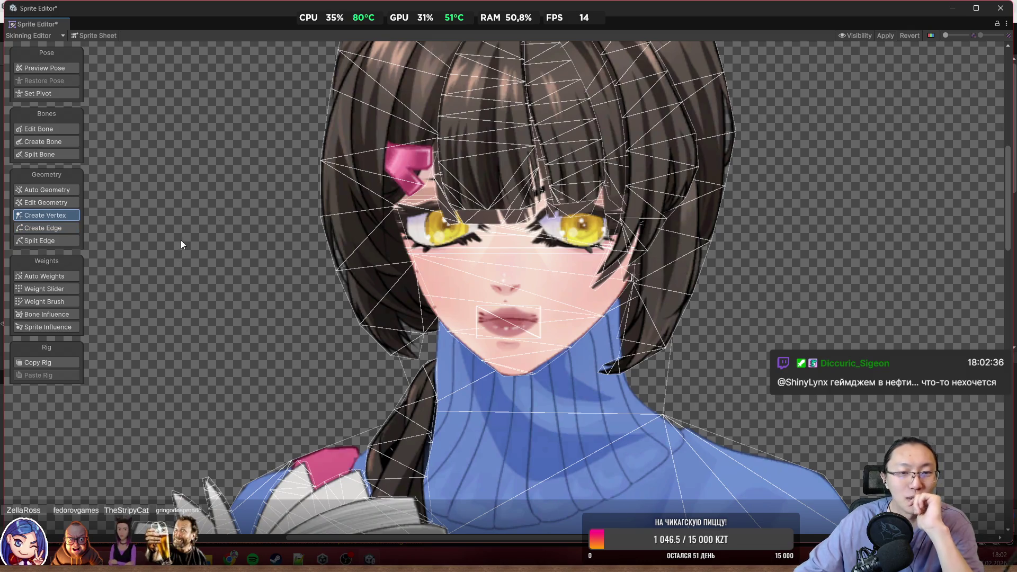
left_click(346, 215)
scroll(344, 274, "up", 5)
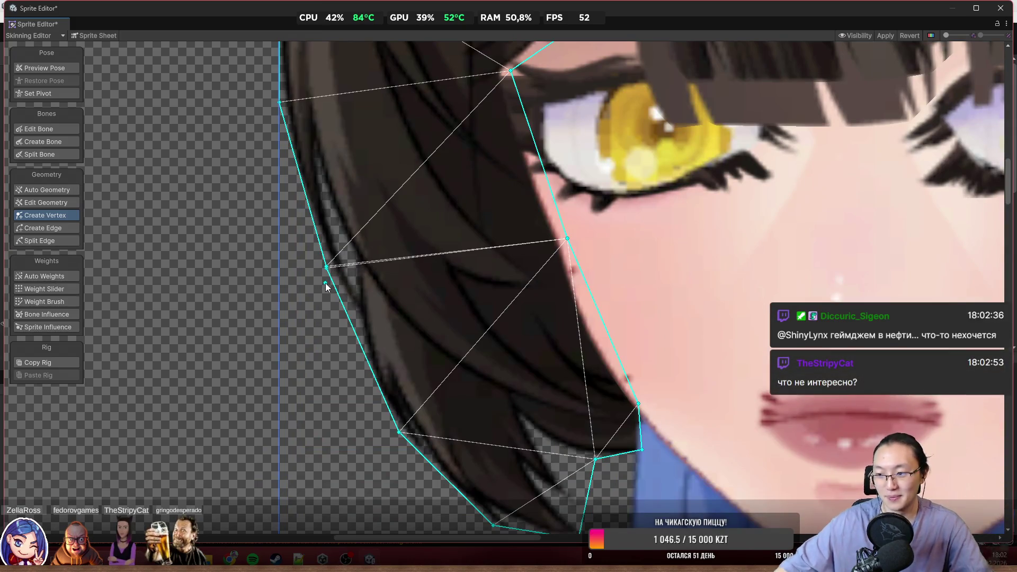
left_click_drag(325, 277, 313, 281)
scroll(364, 284, "up", 3)
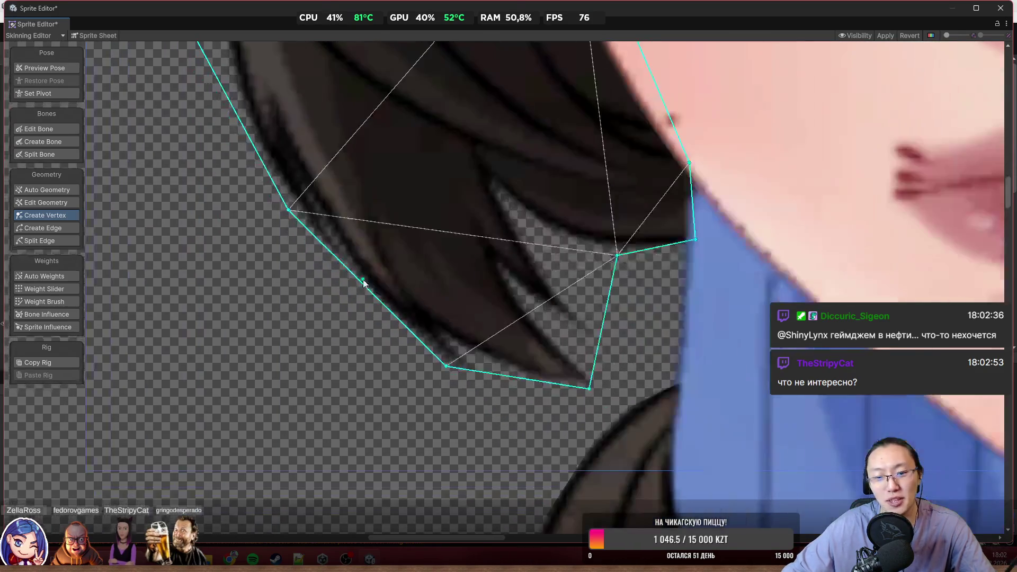
key("Delete")
Pull the hair-tip corner vertices down onto the strand ends and add a tip vertex
left_click_drag(446, 368, 445, 381)
left_click(590, 389, "shift")
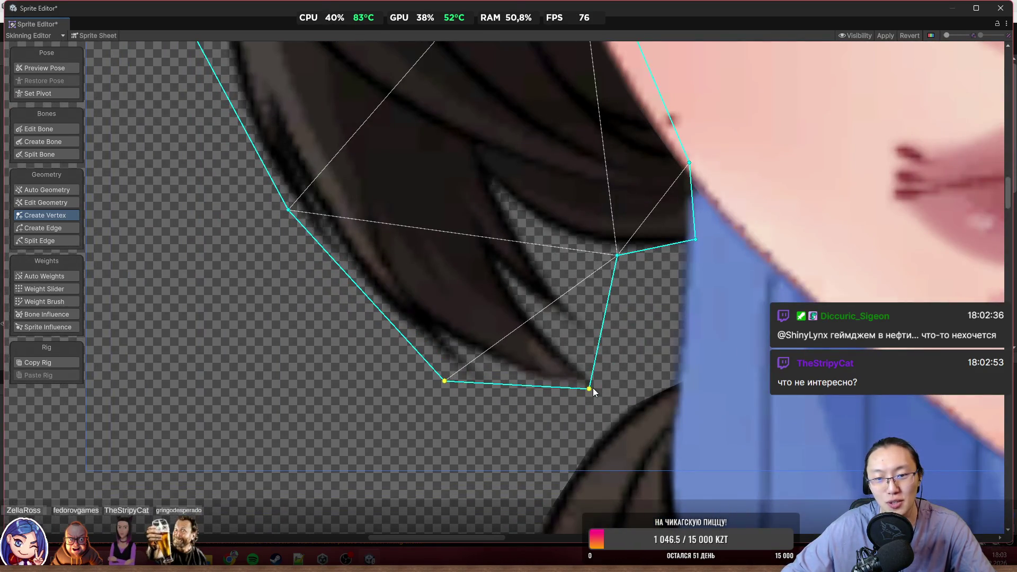
mouse_move(589, 390)
left_mouse_down()
mouse_move(587, 439)
mouse_move(563, 450)
left_mouse_up()
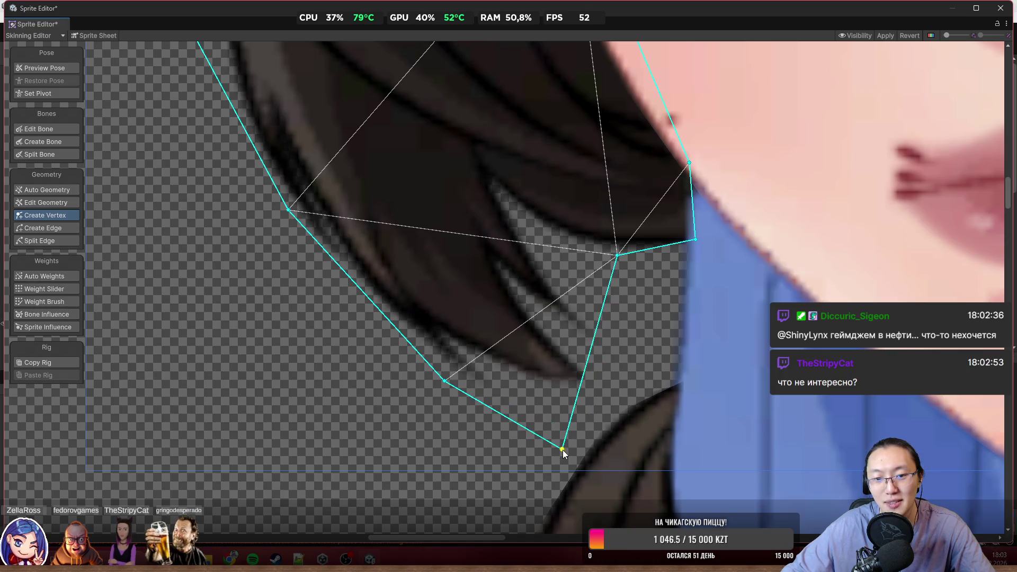
left_click(581, 382)
left_click_drag(580, 383, 640, 381)
scroll(596, 334, "down", 5)
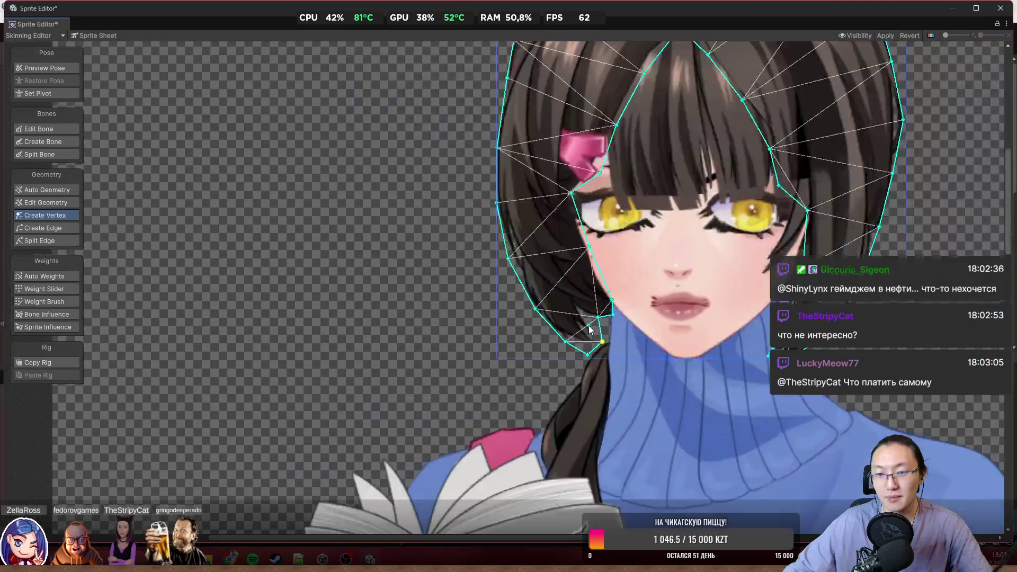
scroll(552, 195, "up", 8)
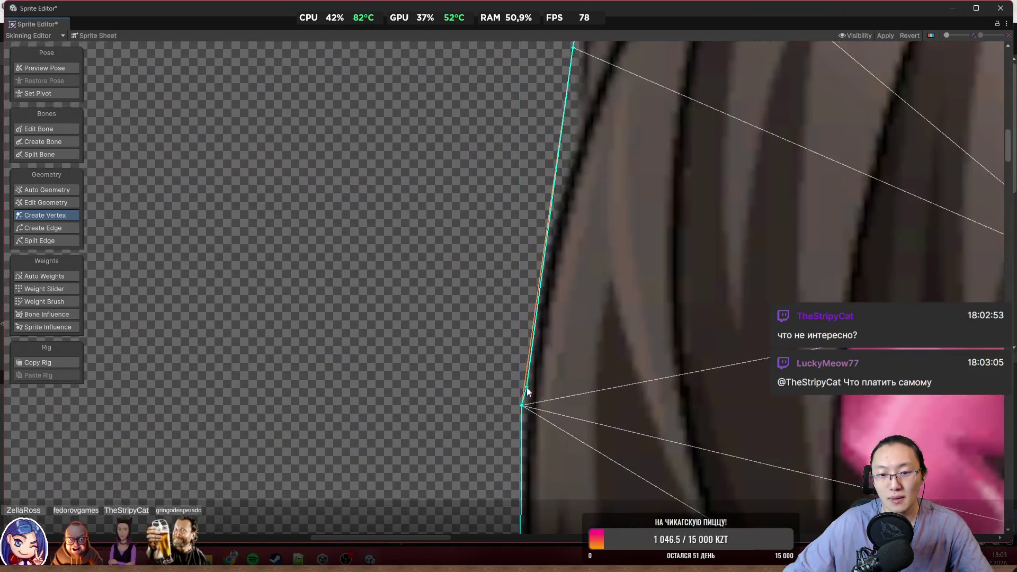
Move the left-side outline vertices up-left so they hug the hair edge
left_click_drag(527, 390, 520, 295)
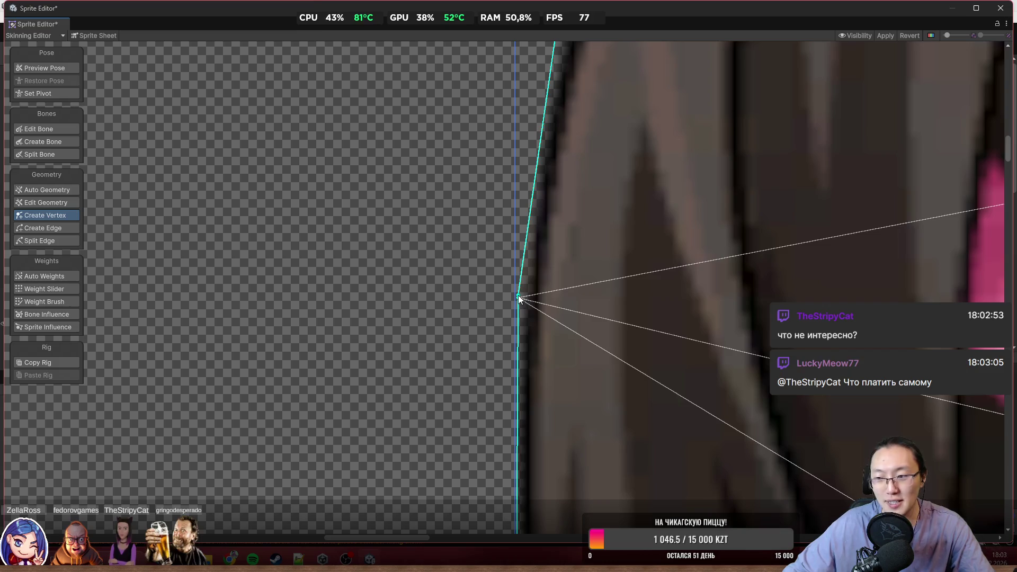
scroll(516, 297, "up", 2)
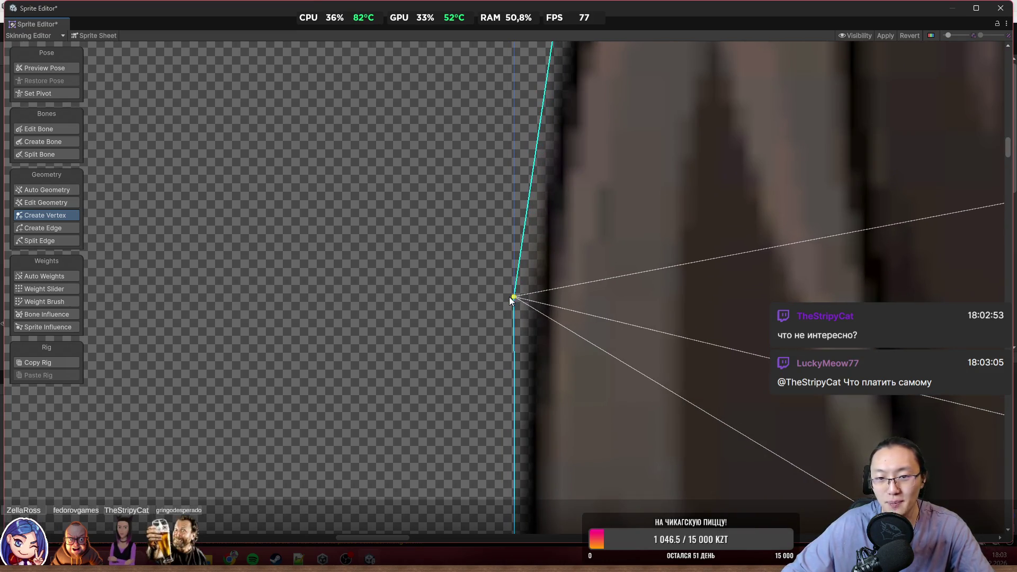
scroll(511, 295, "down", 5)
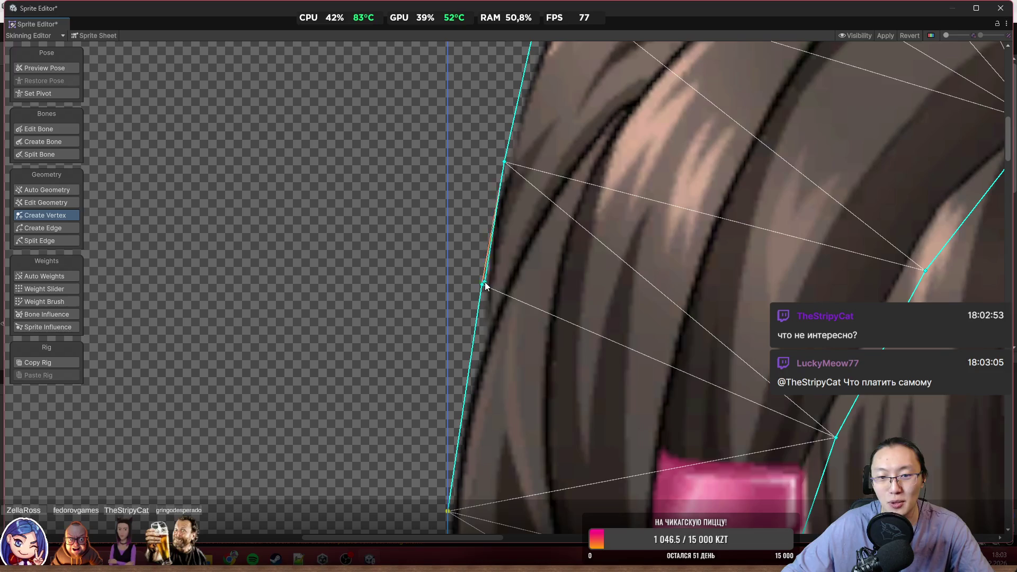
left_click_drag(506, 193, 494, 294)
scroll(495, 273, "up", 2)
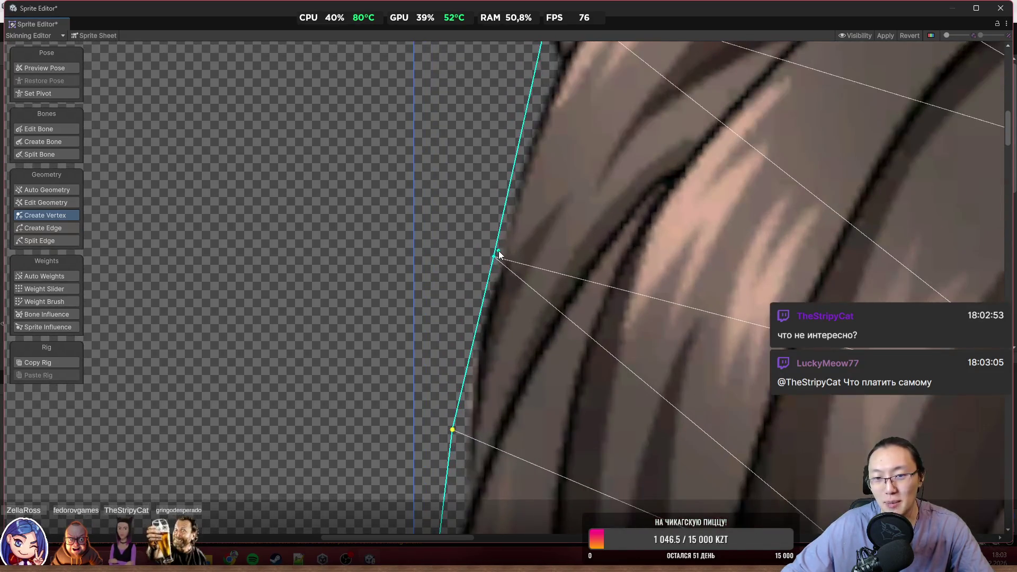
left_click_drag(494, 258, 482, 243)
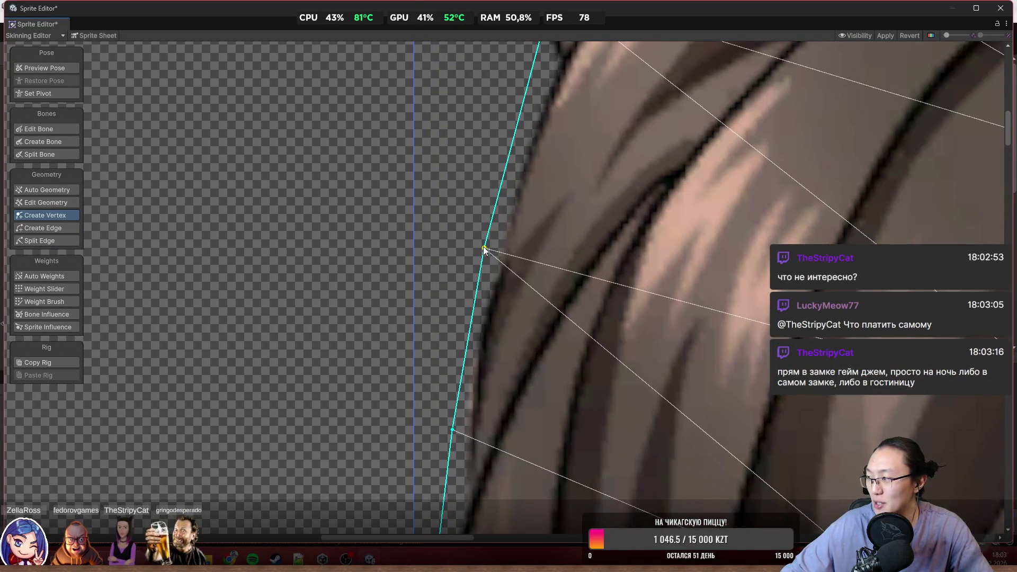
scroll(481, 242, "down", 4)
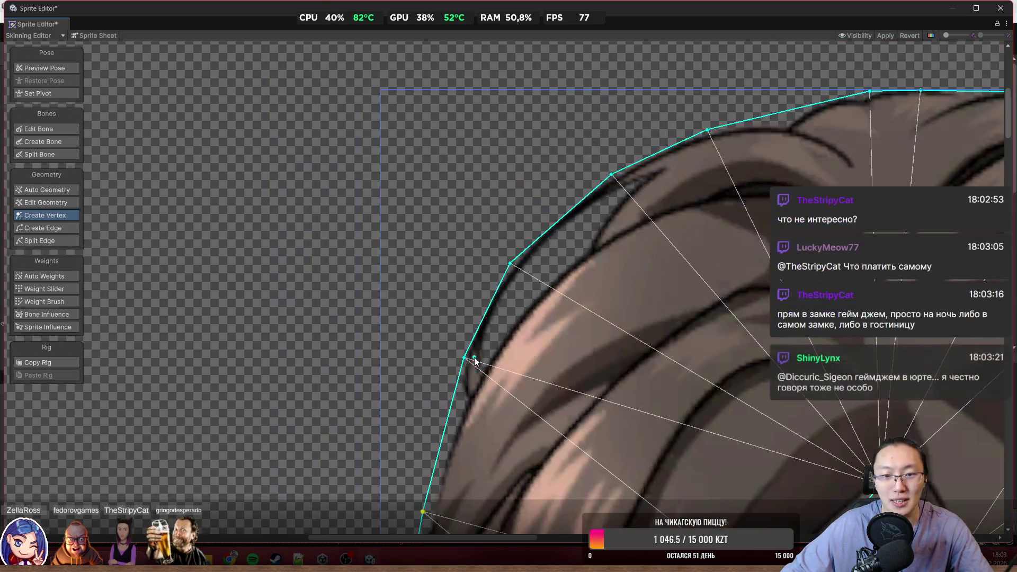
scroll(476, 362, "up", 2)
left_click_drag(460, 361, 452, 348)
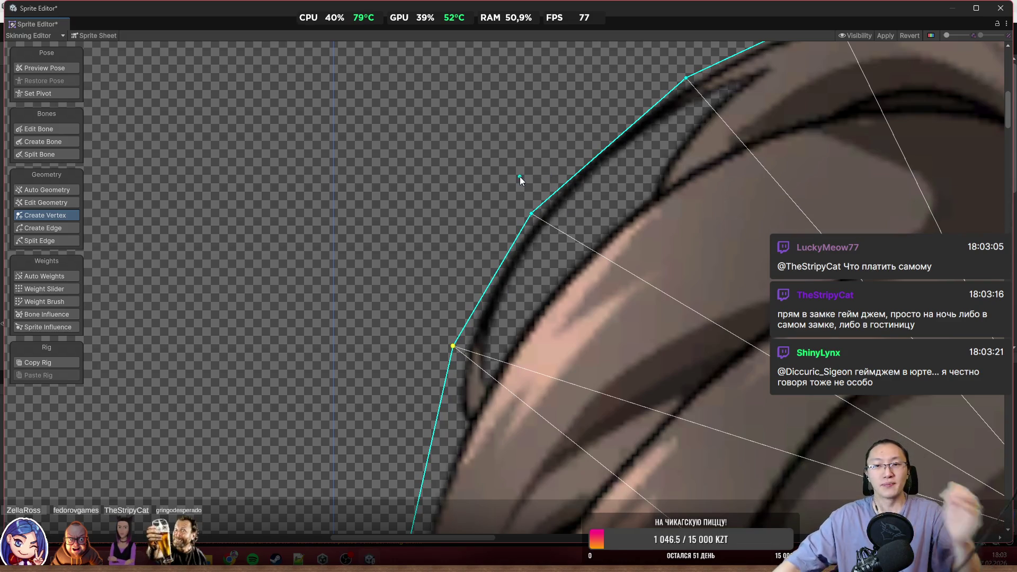
Nudge the upper outline vertices outward onto the hair's top edge, then bring up Telegram
scroll(574, 142, "up", 1)
scroll(501, 221, "up", 1)
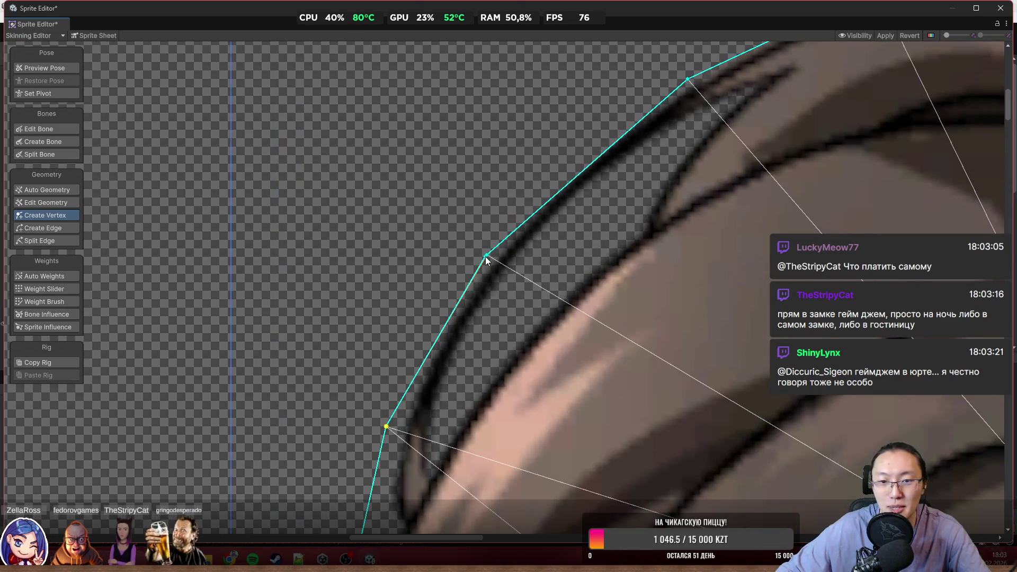
left_click_drag(487, 255, 479, 247)
scroll(482, 249, "up", 3)
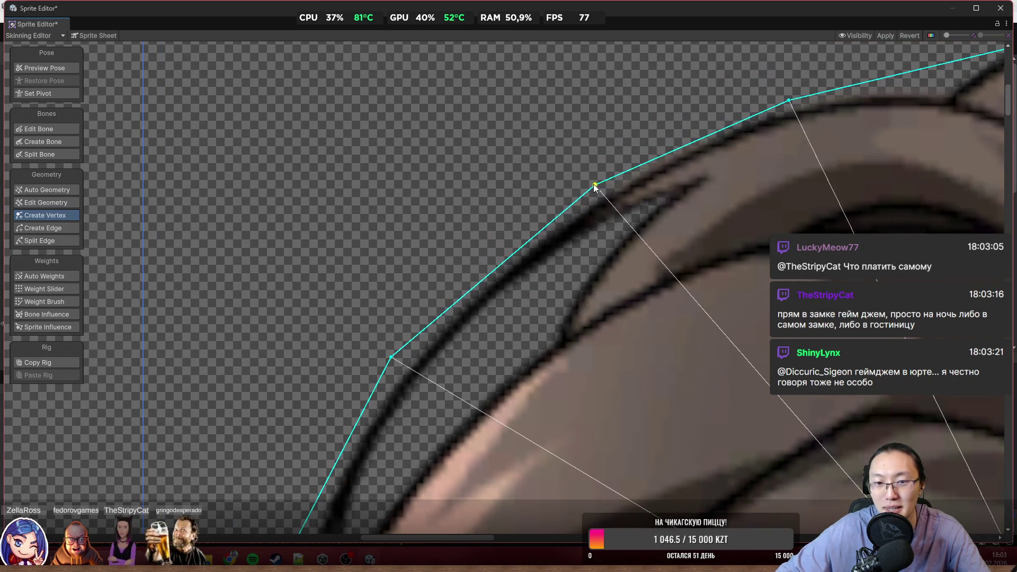
left_click_drag(600, 189, 581, 179)
scroll(582, 164, "down", 2)
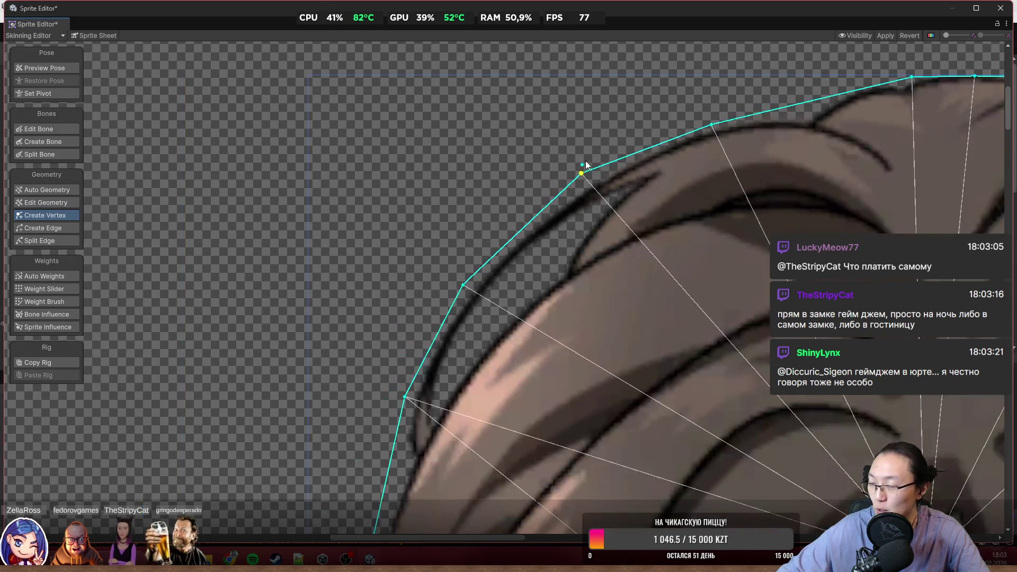
scroll(586, 160, "right", 5)
left_click(480, 163)
scroll(479, 161, "up", 2)
left_click_drag(481, 159, 506, 140)
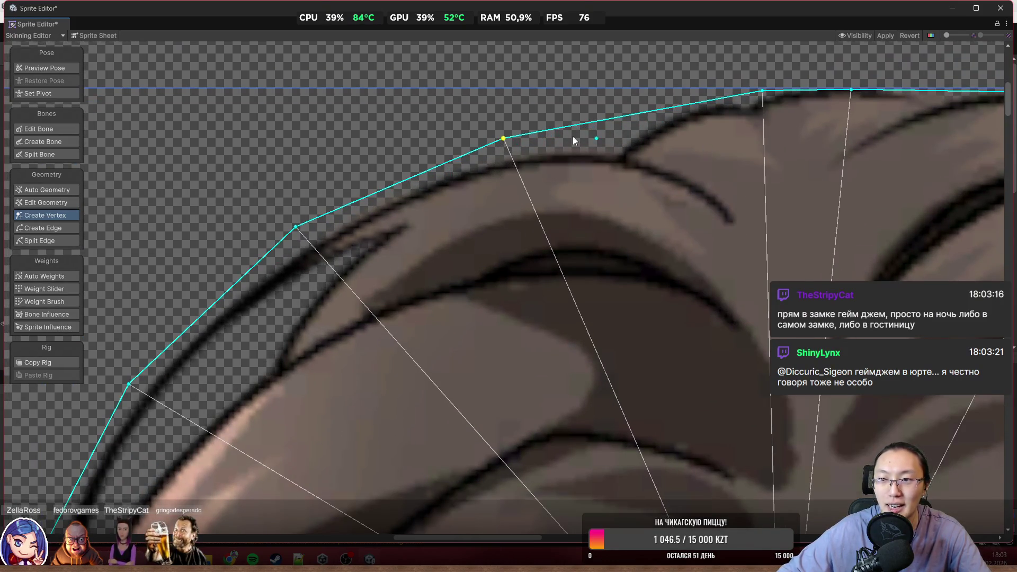
scroll(573, 136, "right", 5)
left_click(804, 109)
left_click_drag(802, 110, 796, 103)
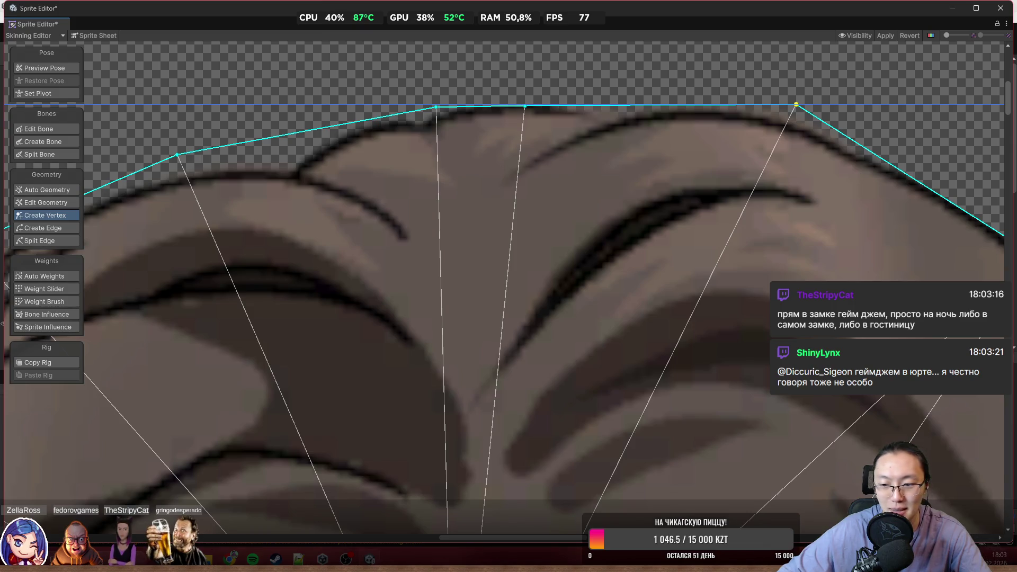
left_click(970, 558)
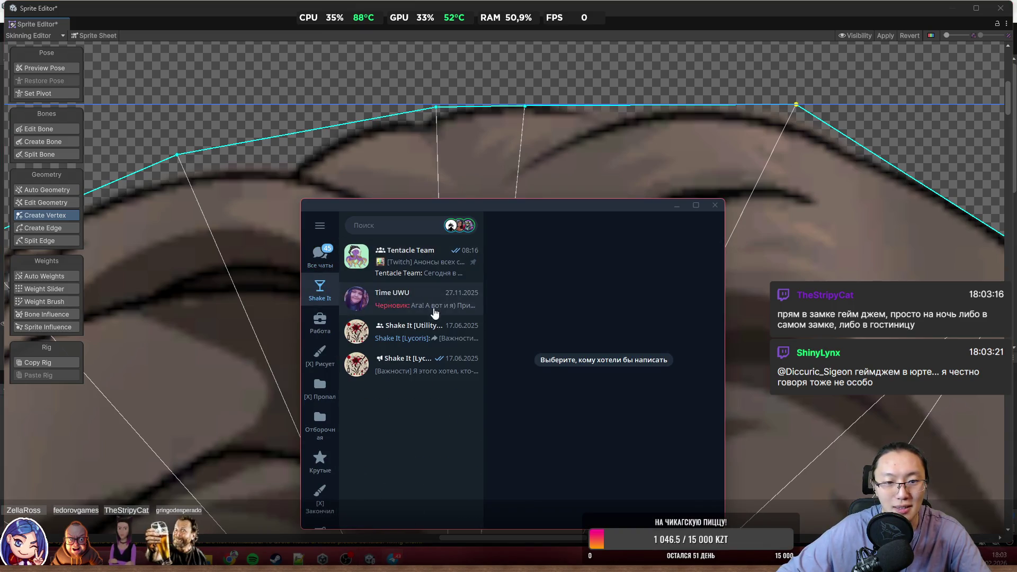
Scroll back through the Shake It [Lycoris] channel history in Telegram
left_click(432, 333)
left_click(435, 365)
scroll(609, 411, "up", 10)
scroll(609, 406, "down", 10)
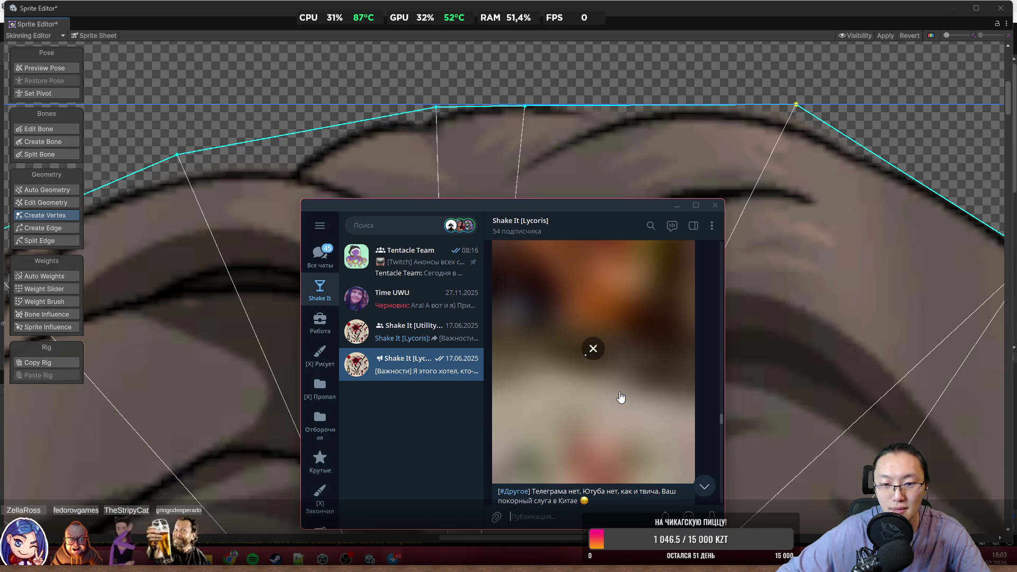
scroll(621, 398, "up", 10)
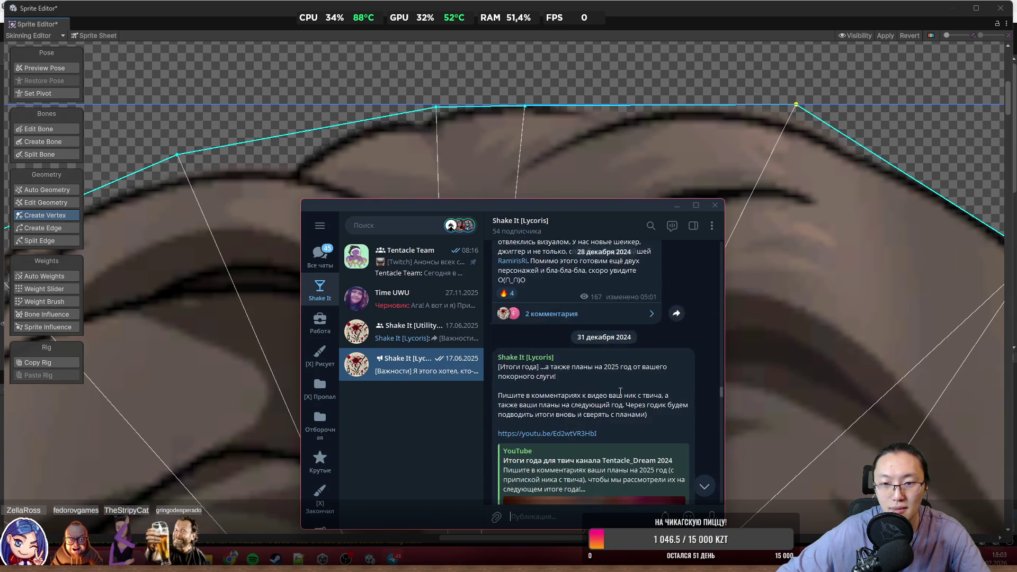
scroll(621, 394, "up", 10)
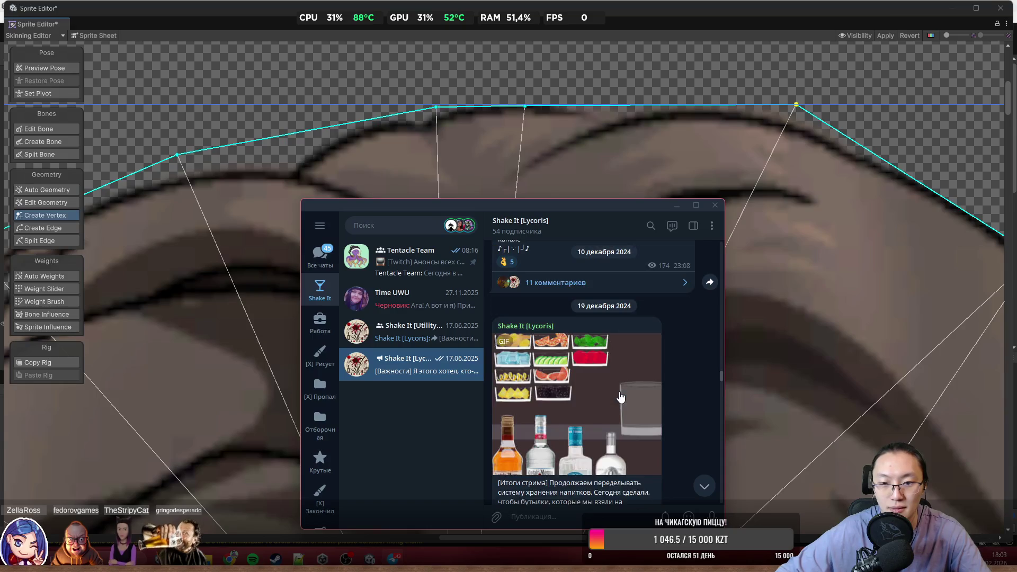
scroll(621, 398, "up", 5)
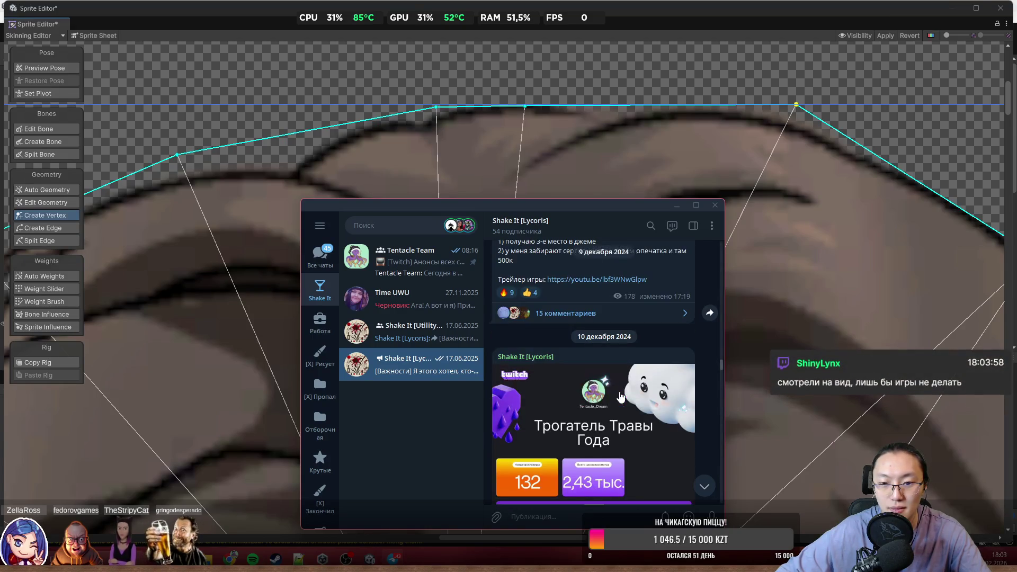
scroll(621, 396, "up", 10)
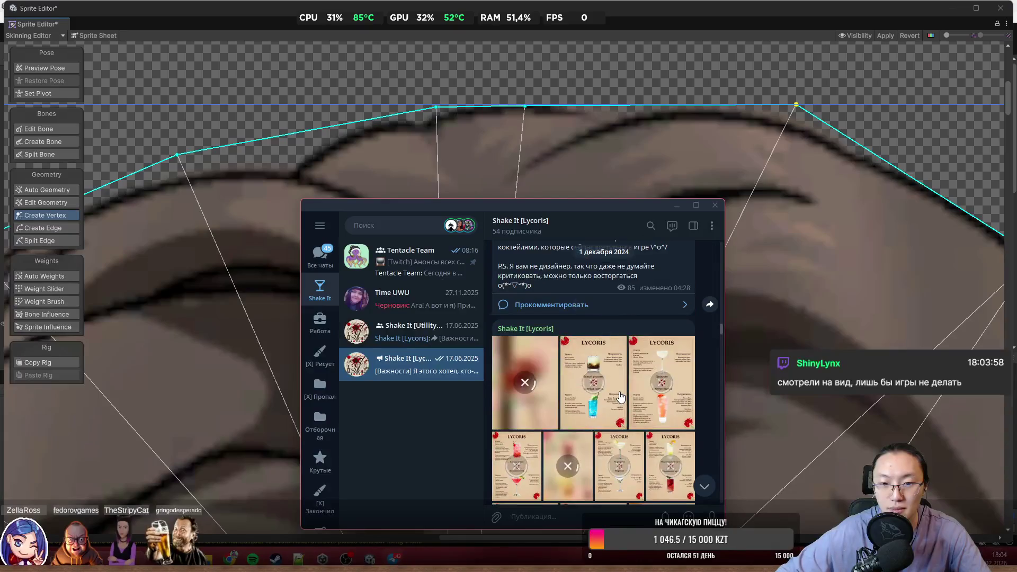
scroll(621, 398, "up", 10)
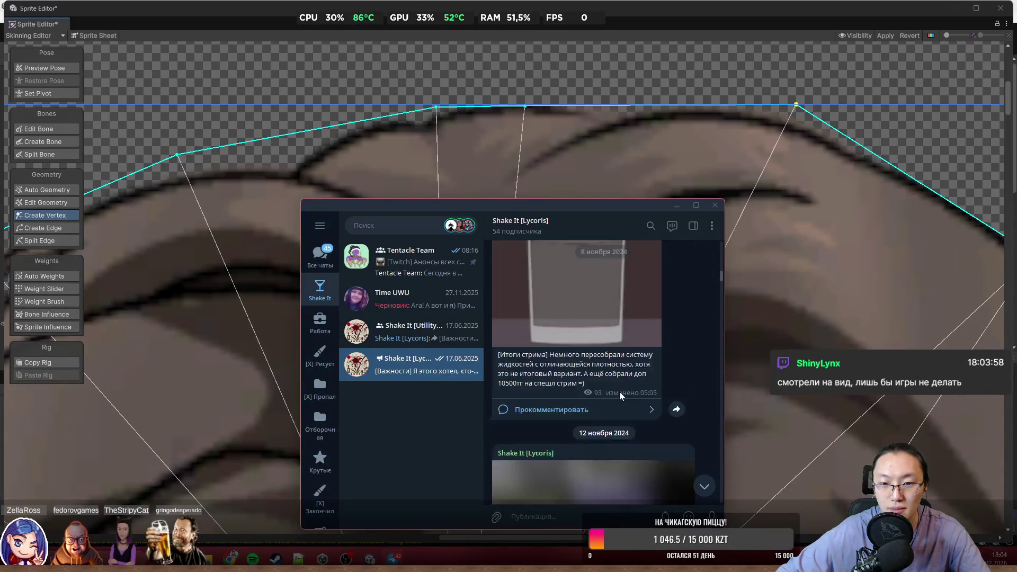
scroll(621, 397, "up", 10)
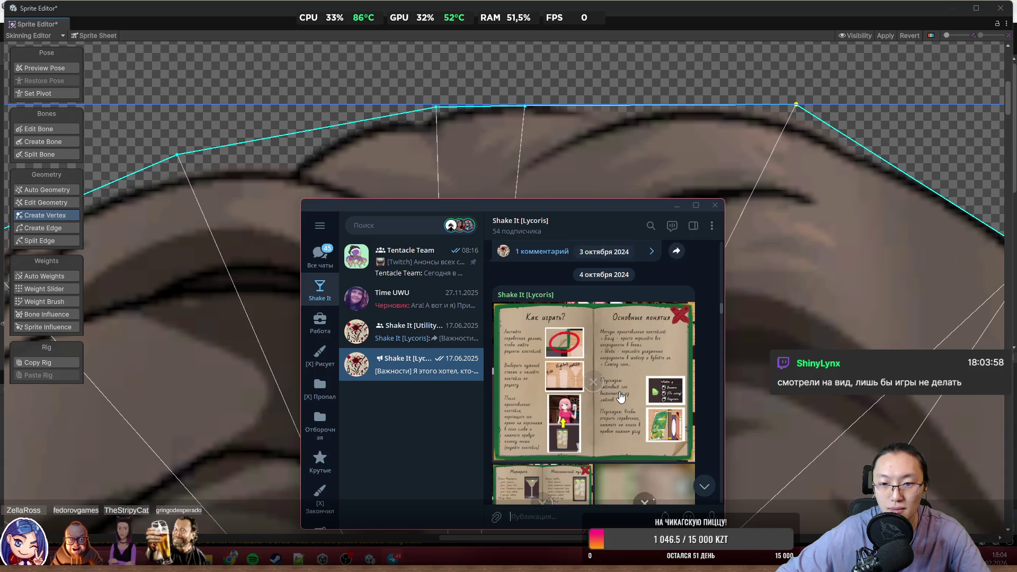
scroll(621, 396, "up", 10)
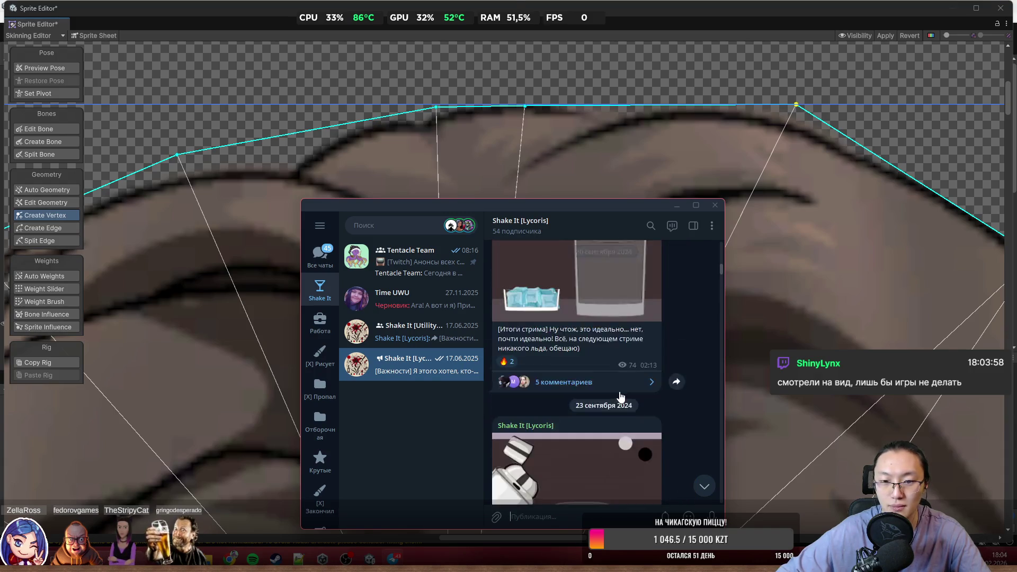
scroll(621, 397, "up", 3)
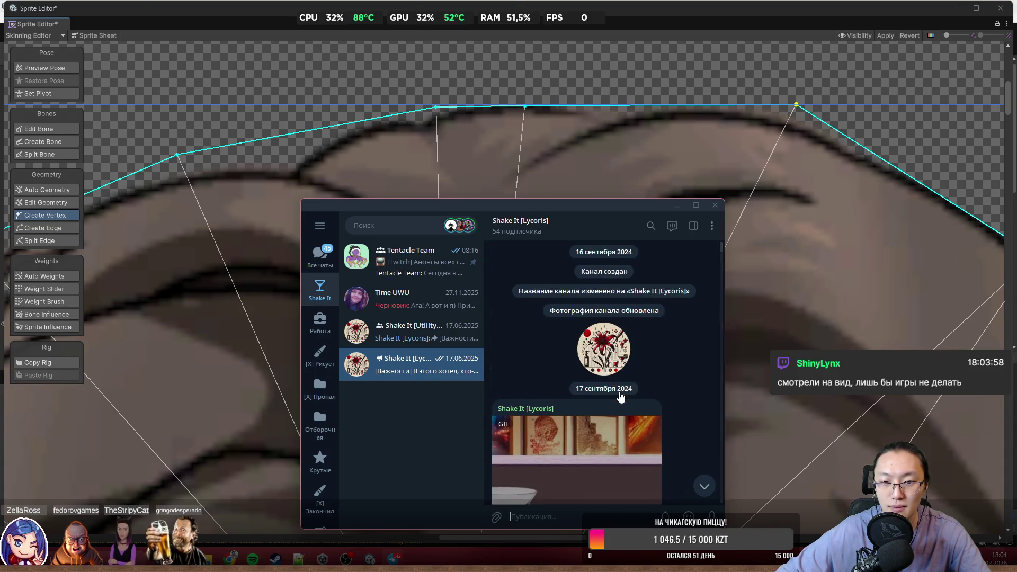
Browse the Shake It [Utility Room] chat history and view the 3x3 photo collage full size
left_click(419, 331)
scroll(620, 380, "up", 10)
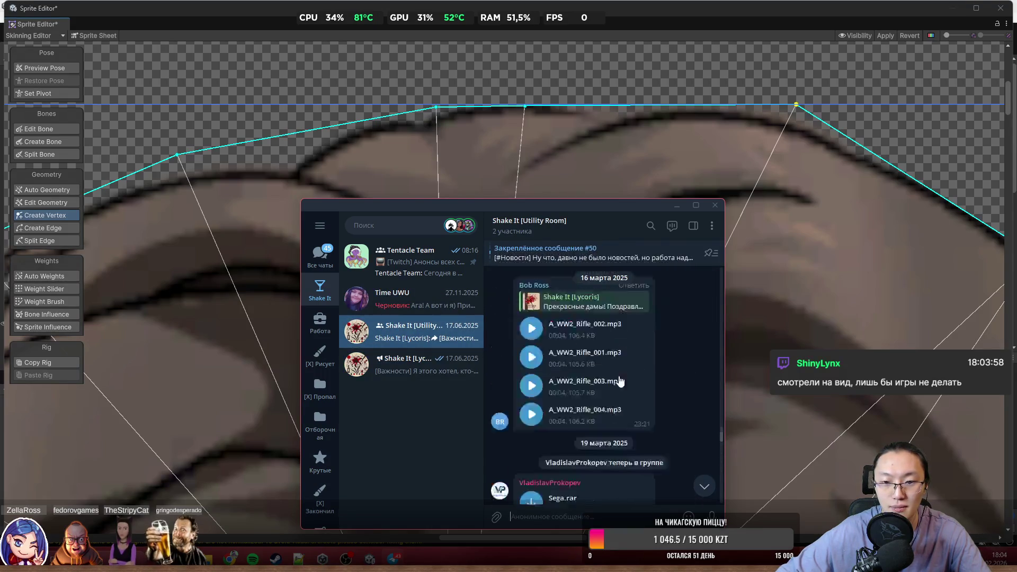
scroll(620, 377, "up", 5)
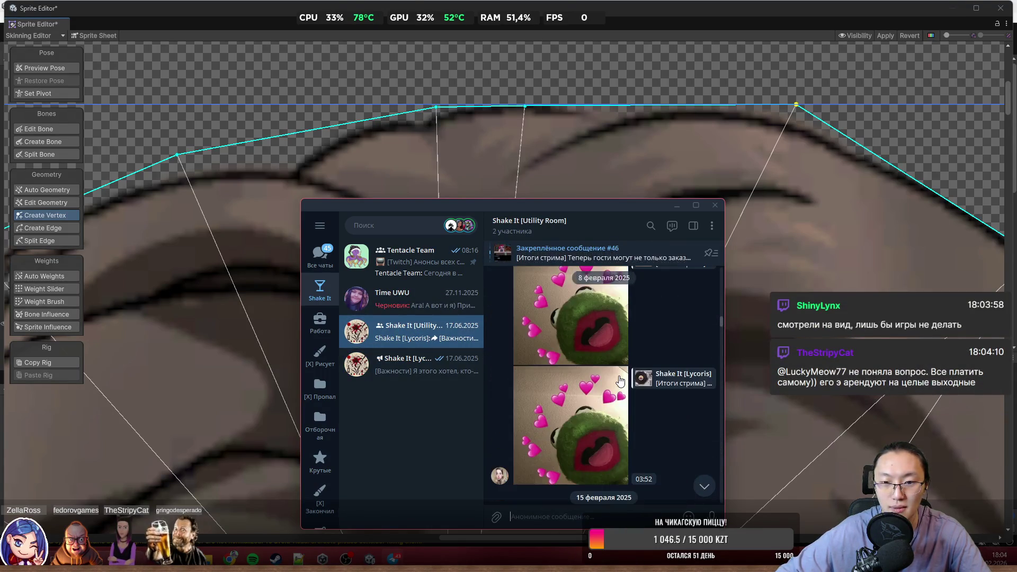
scroll(620, 379, "up", 10)
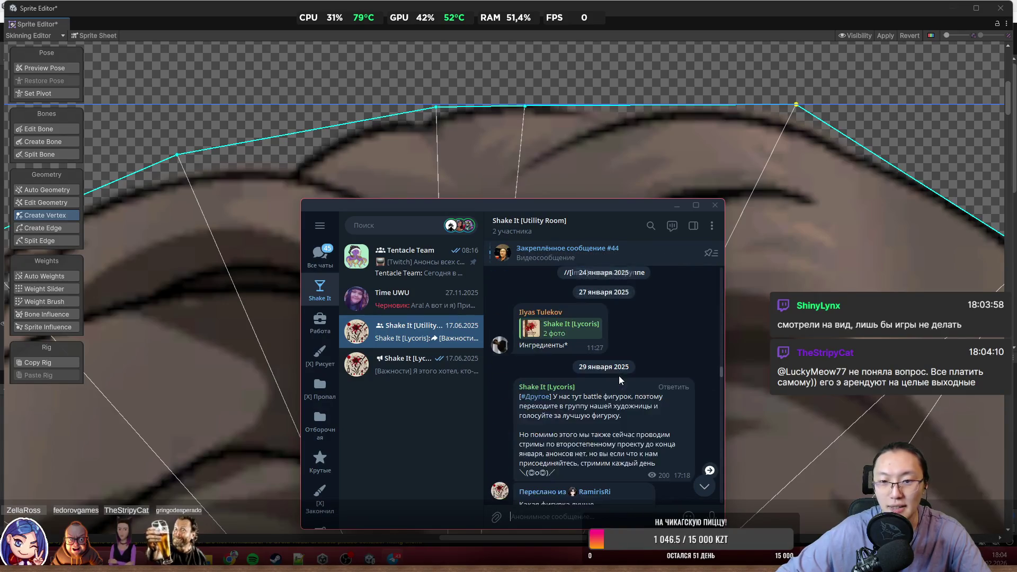
scroll(620, 376, "up", 15)
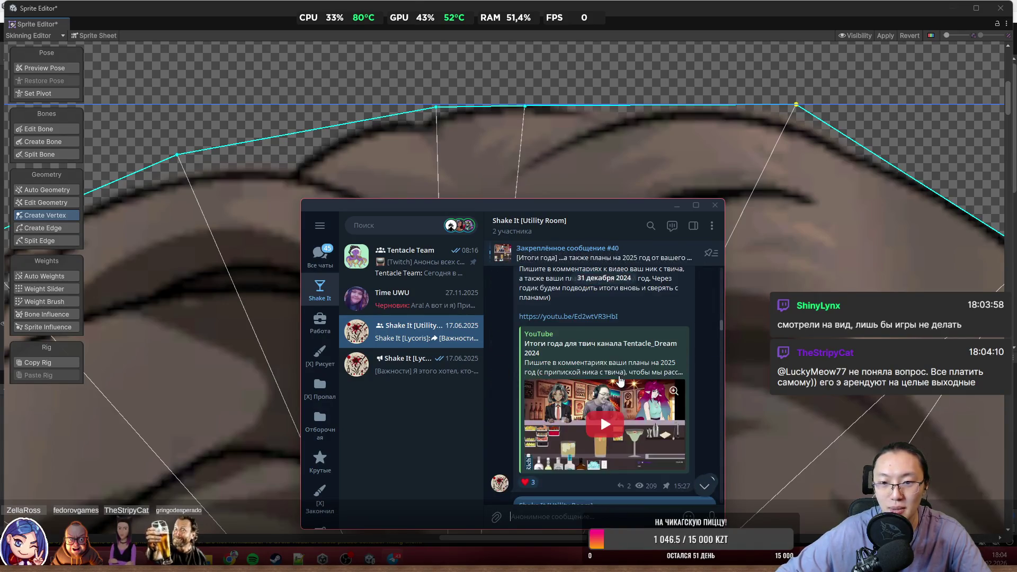
scroll(620, 380, "up", 5)
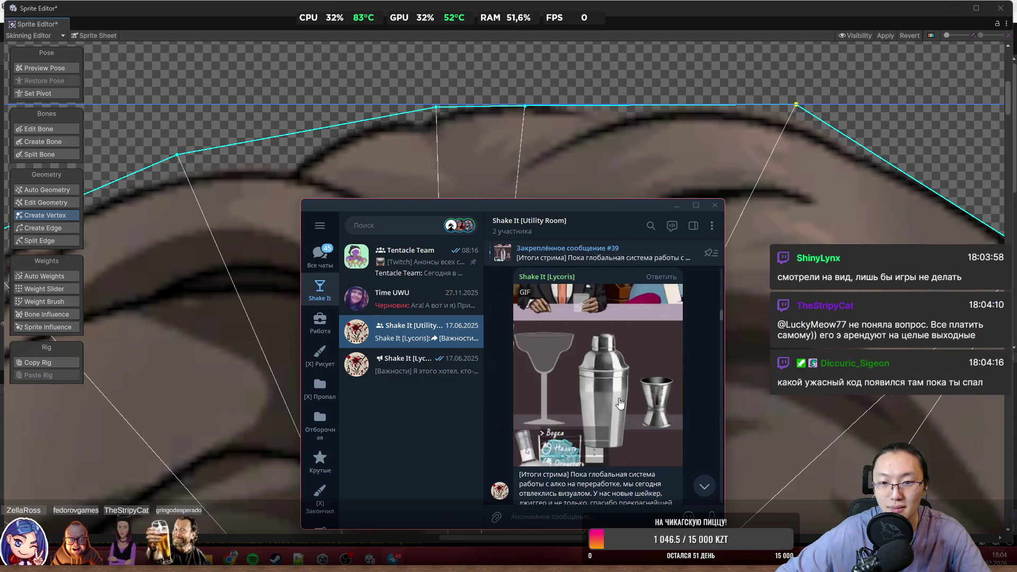
scroll(620, 402, "up", 10)
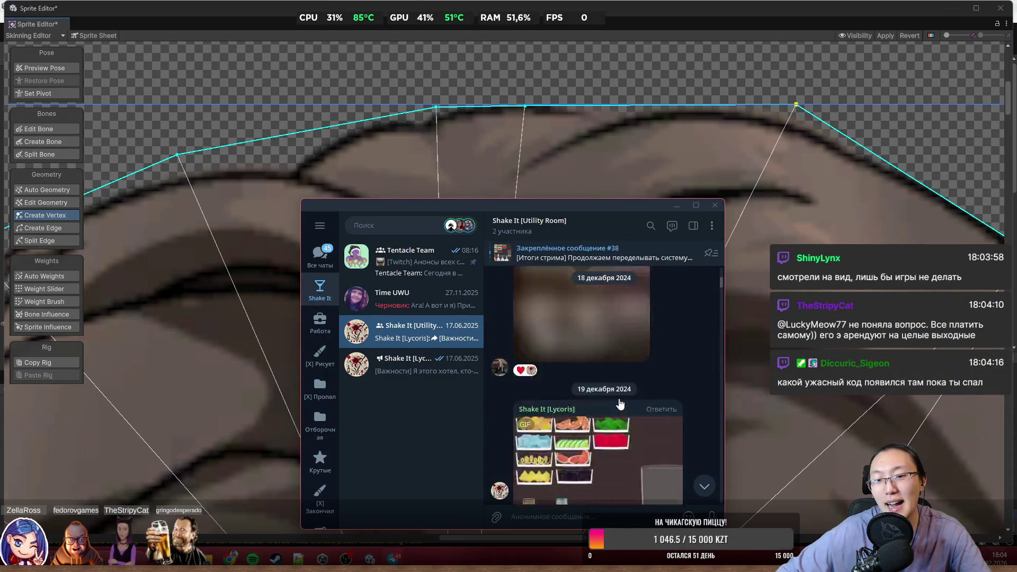
scroll(621, 405, "up", 5)
scroll(634, 401, "down", 6)
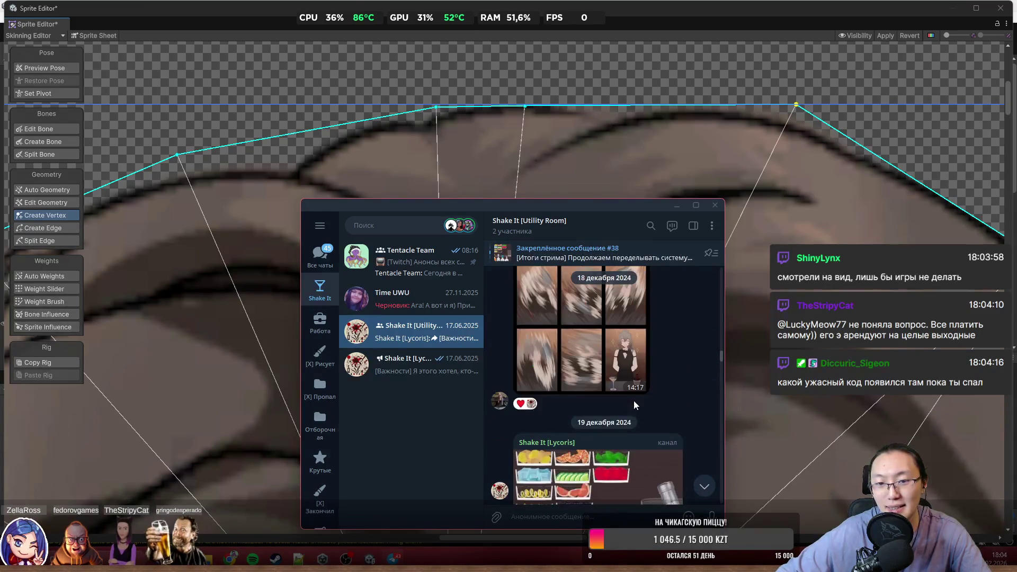
left_click(557, 368)
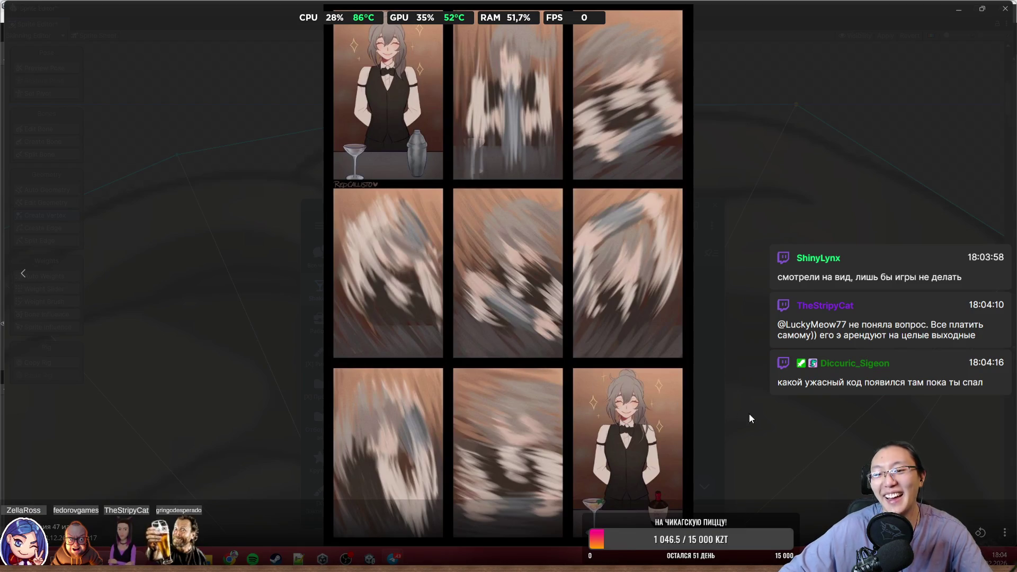
key("Escape")
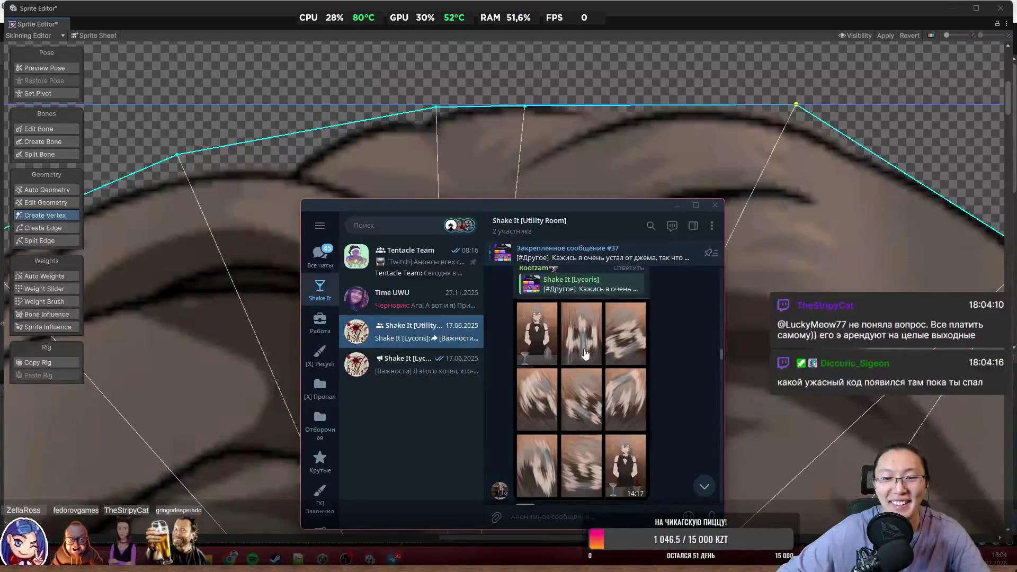
Scroll further up the Utility Room chat, then return to the Unity Sprite Editor
scroll(587, 364, "up", 2)
scroll(589, 362, "up", 10)
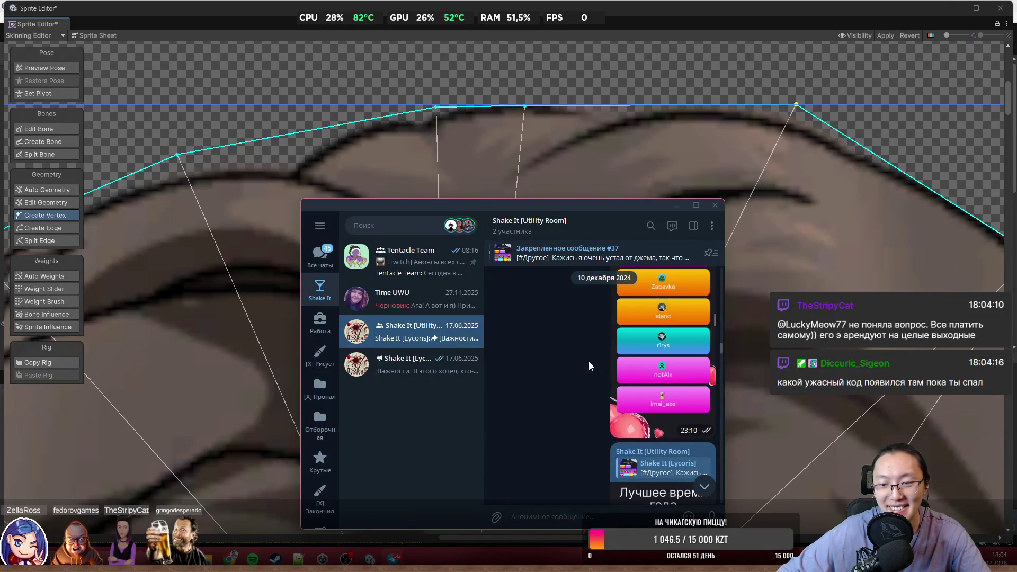
scroll(589, 361, "up", 10)
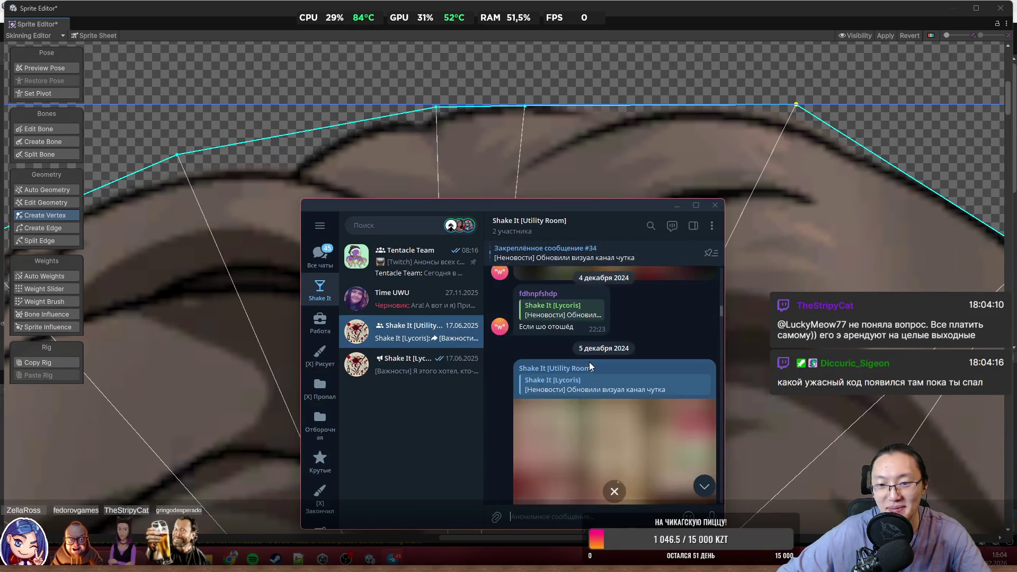
scroll(590, 362, "up", 10)
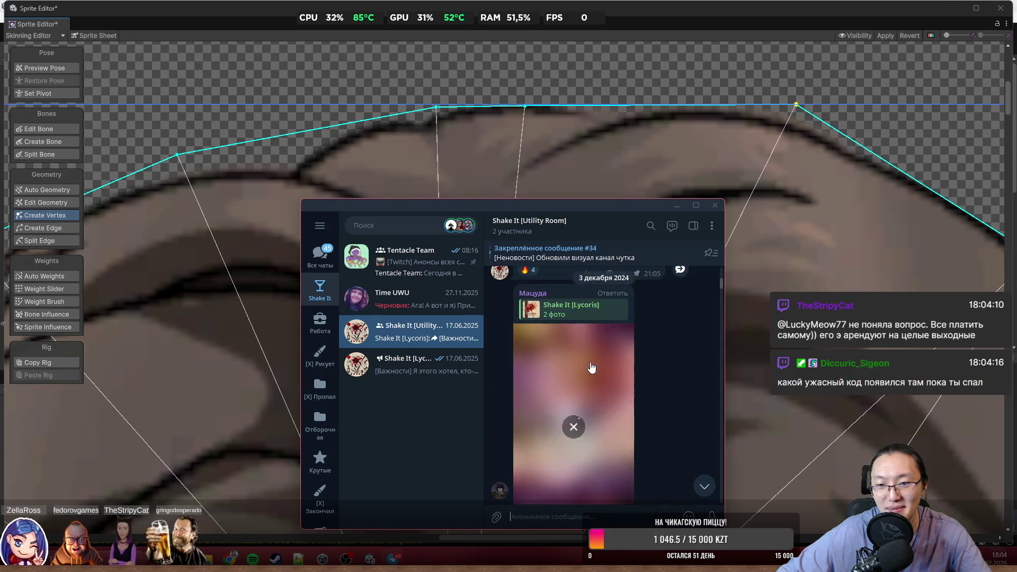
scroll(598, 367, "up", 10)
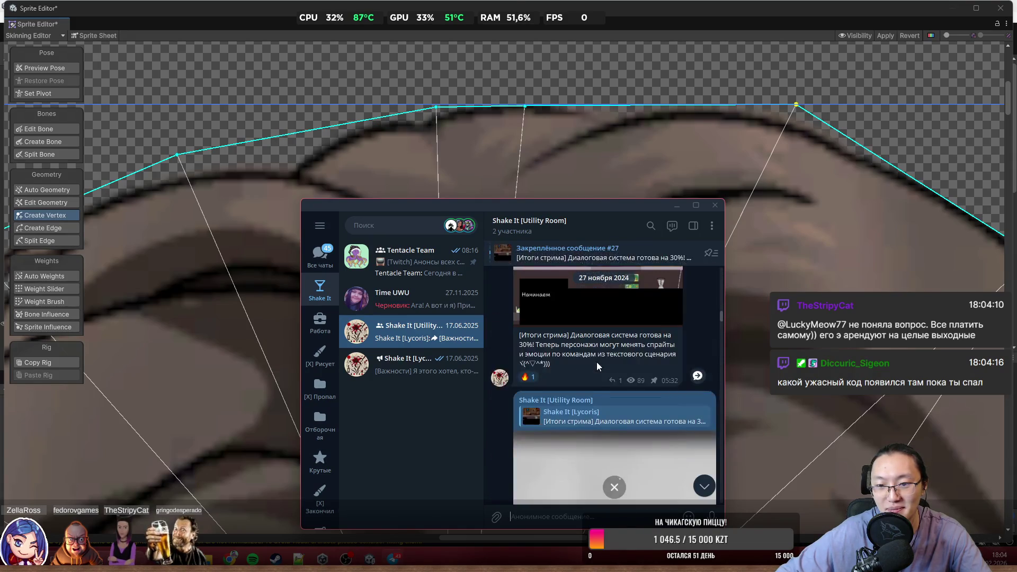
left_click(726, 200)
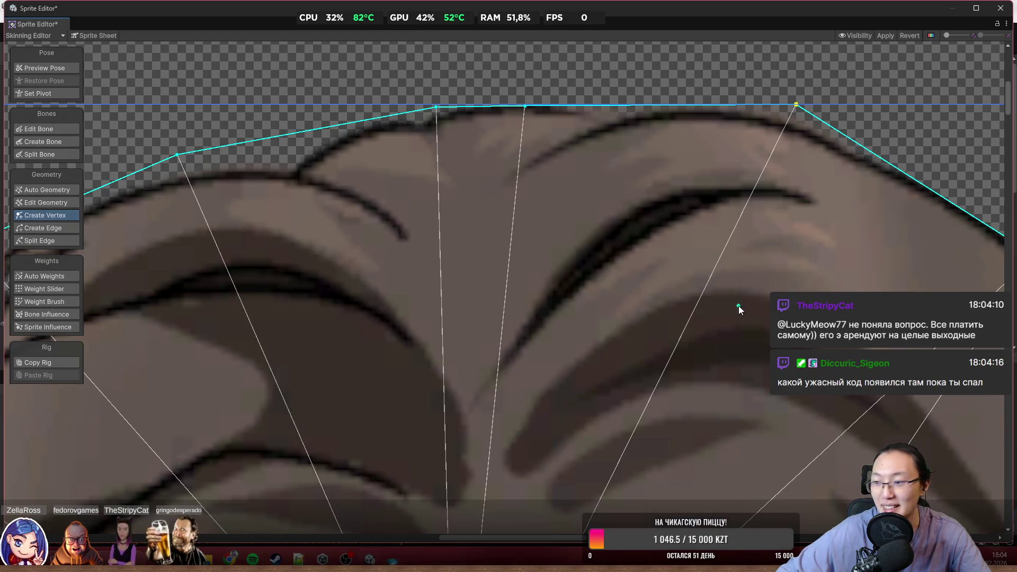
Zoom in on the hair's right edge and drag the first outline vertices onto it
scroll(660, 243, "down", 3)
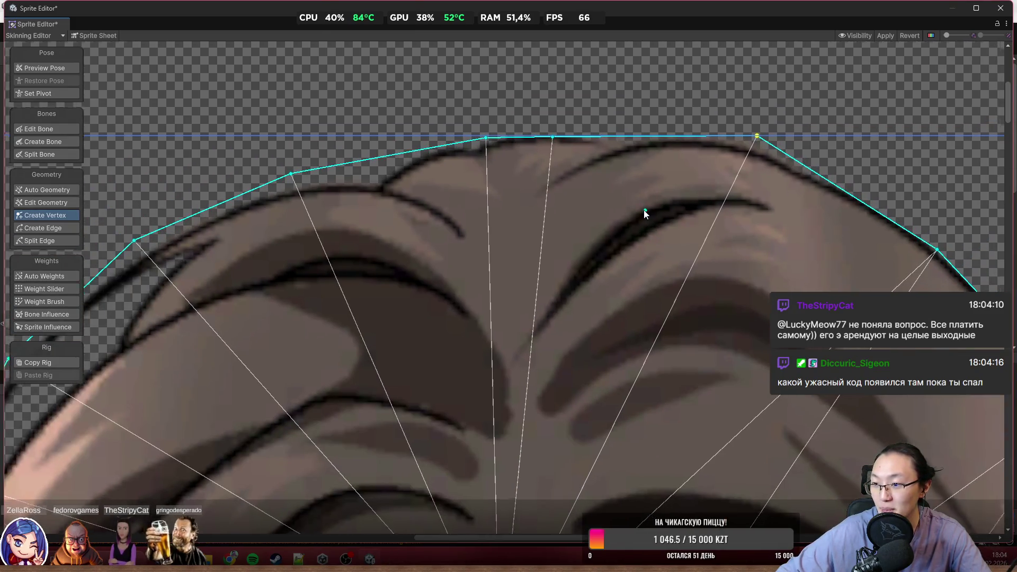
scroll(591, 184, "down", 2)
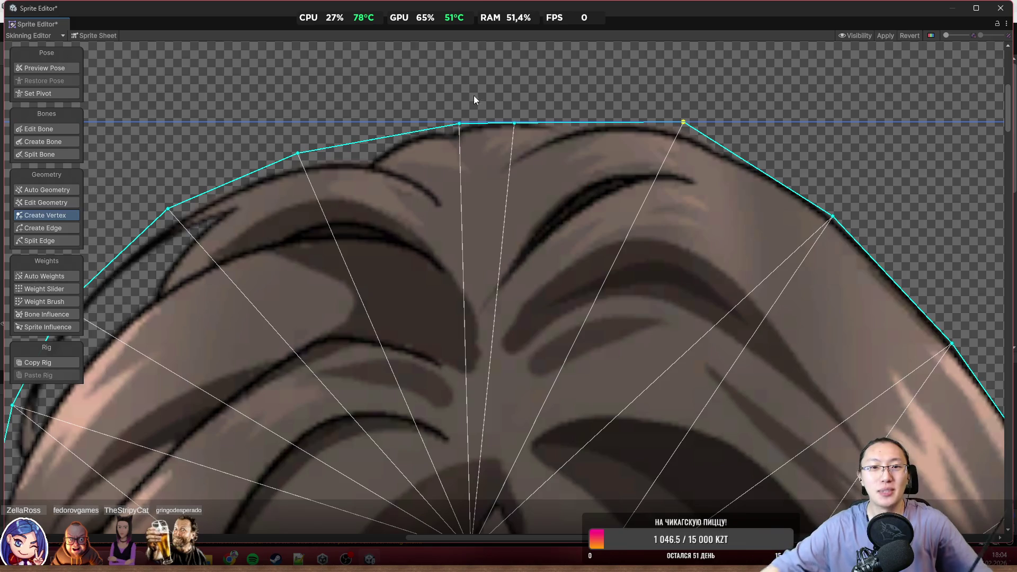
scroll(460, 278, "down", 5)
scroll(354, 180, "up", 3)
scroll(557, 193, "up", 6)
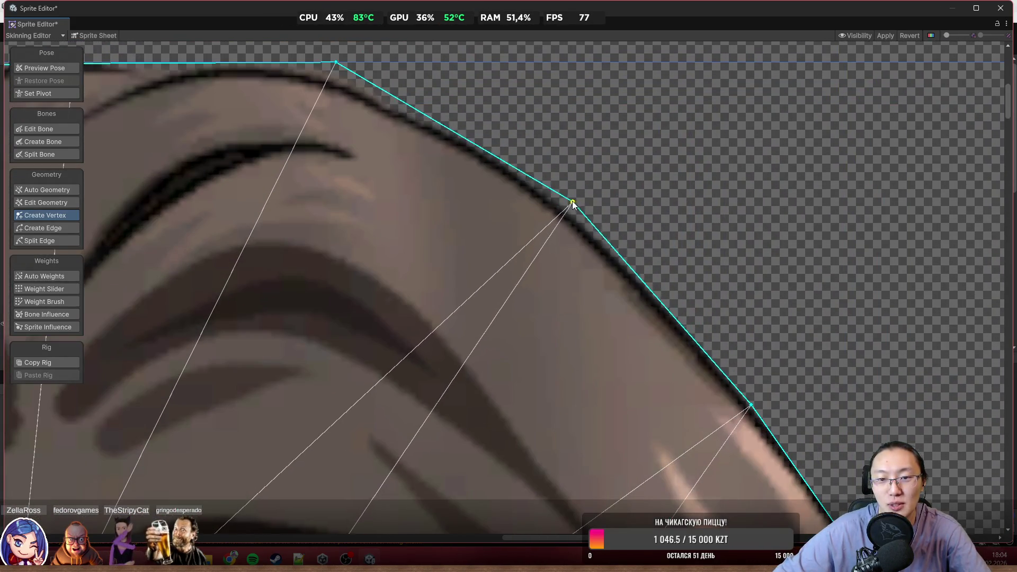
scroll(697, 268, "up", 2)
scroll(620, 281, "down", 2)
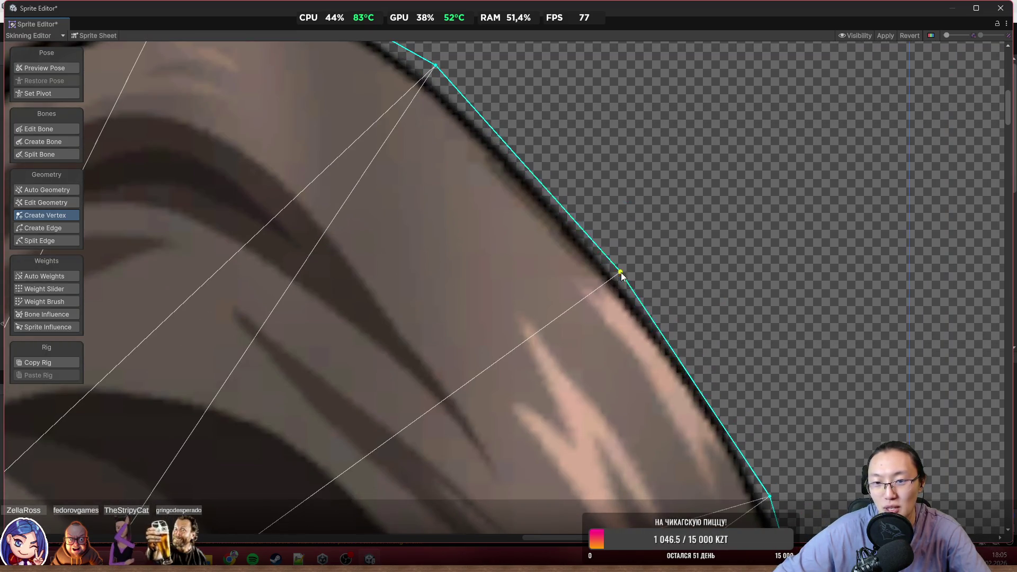
scroll(627, 271, "up", 3)
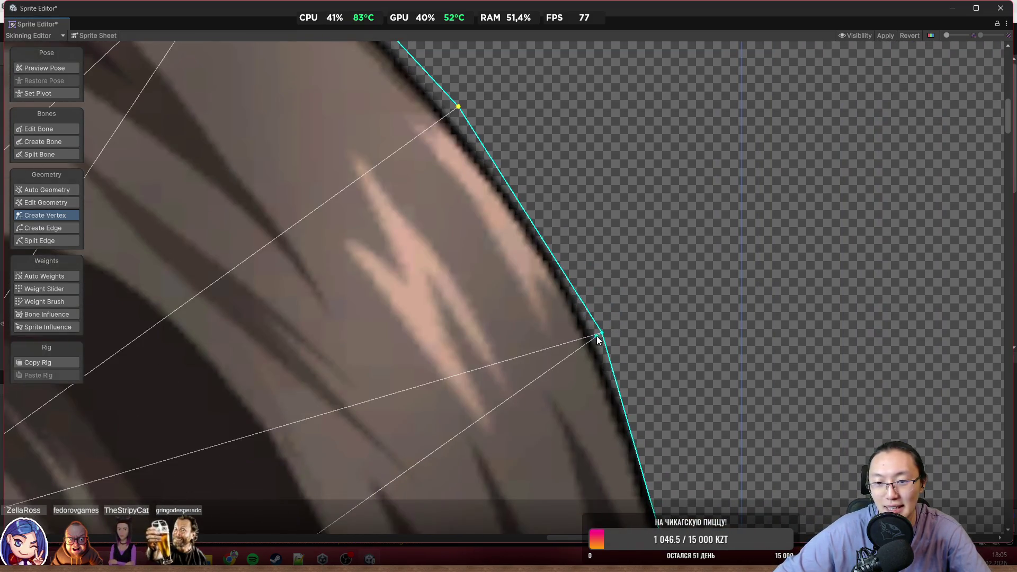
left_click_drag(602, 332, 609, 329)
scroll(610, 329, "down", 3)
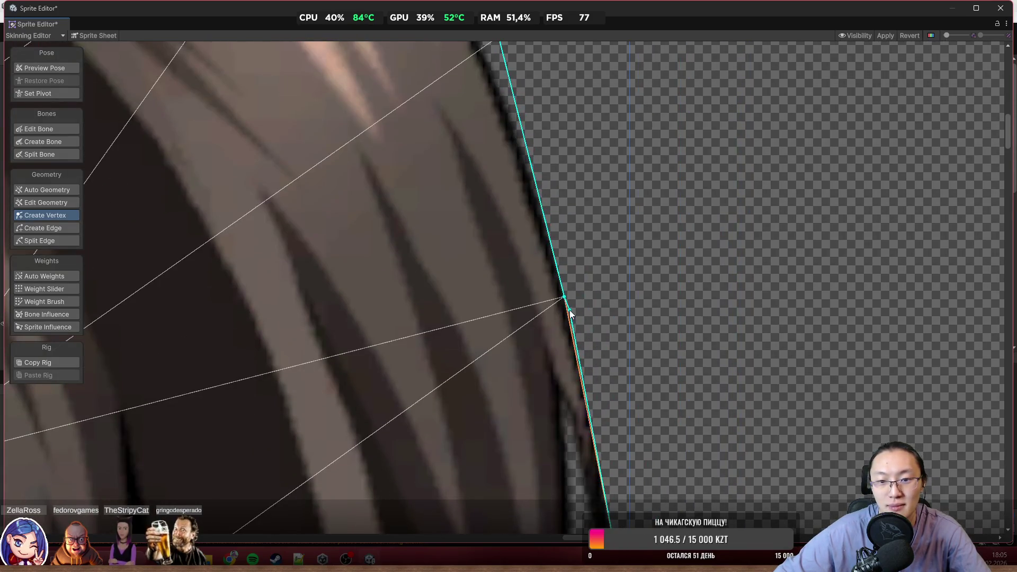
left_click_drag(565, 299, 576, 297)
scroll(576, 297, "down", 3)
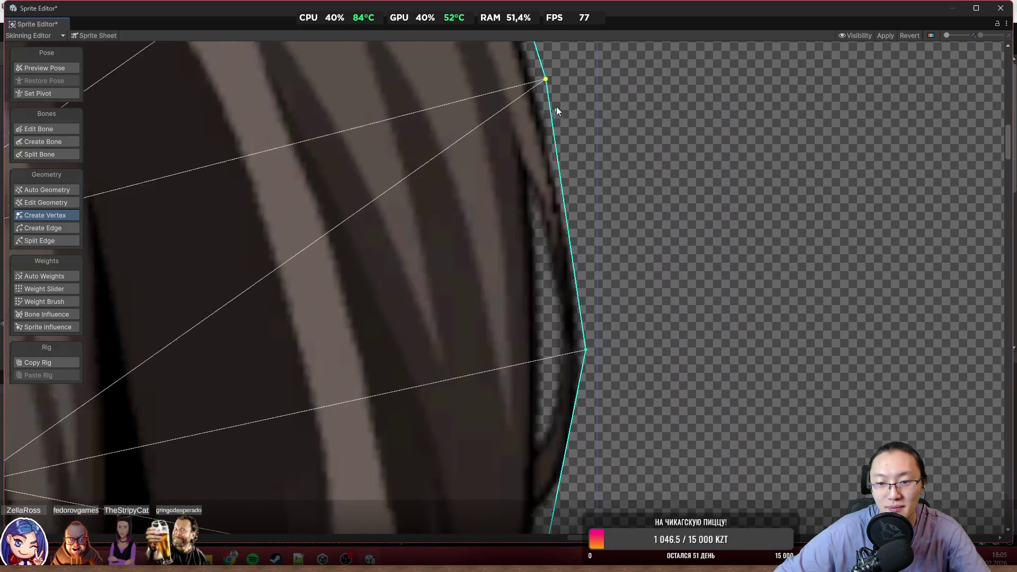
mouse_move(586, 339)
left_mouse_down()
mouse_move(605, 260)
mouse_move(590, 229)
left_mouse_up()
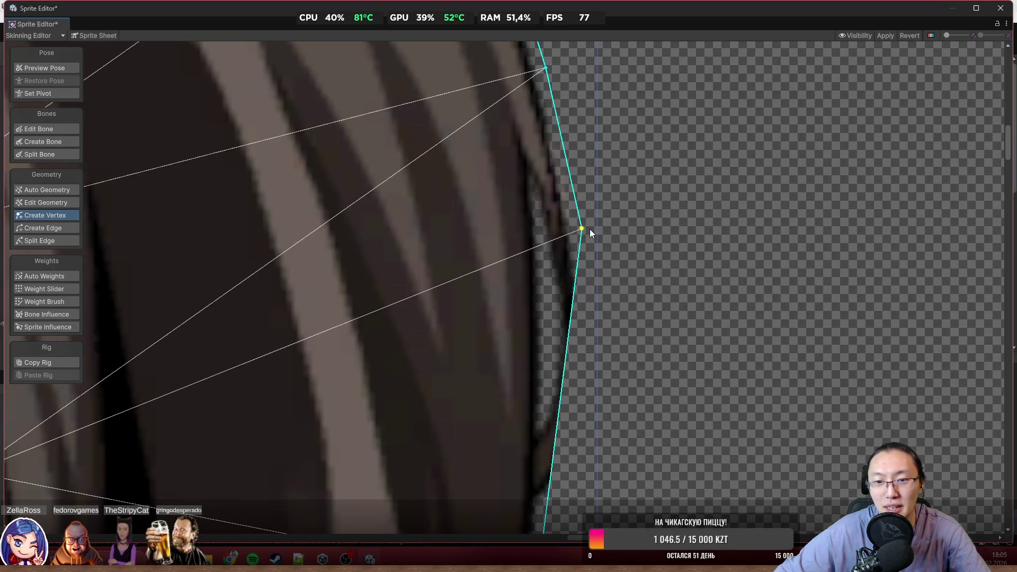
Pull the remaining outline vertices onto the right hair edge down to the strand tips
scroll(589, 229, "down", 3)
left_click_drag(571, 275, 605, 320)
scroll(604, 320, "down", 3)
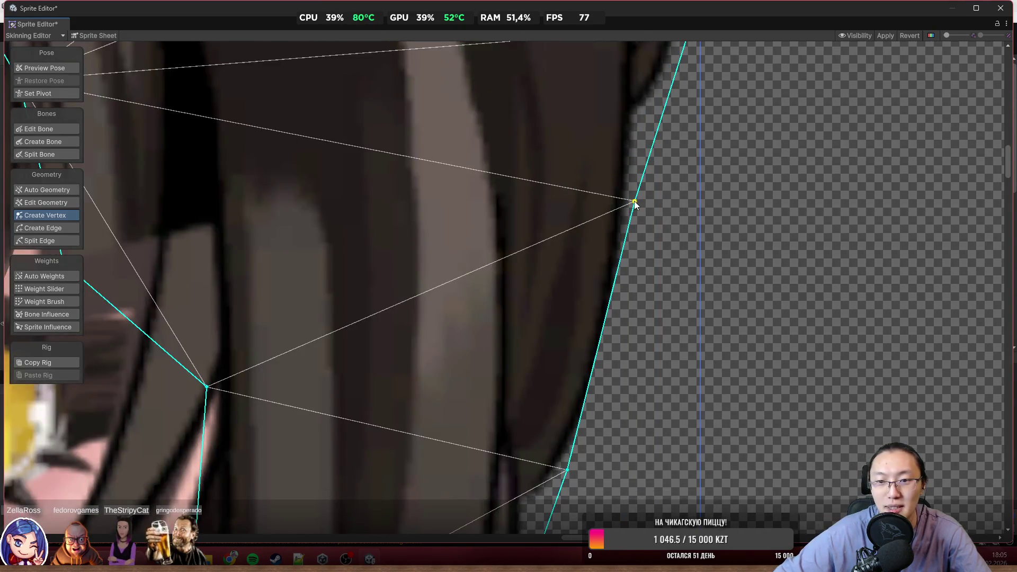
left_click_drag(638, 201, 644, 204)
scroll(629, 391, "down", 3)
mouse_move(584, 352)
left_mouse_down()
mouse_move(611, 336)
mouse_move(570, 354)
left_mouse_up()
scroll(611, 336, "down", 5)
scroll(565, 351, "down", 2)
scroll(658, 245, "down", 3)
scroll(657, 245, "down", 3)
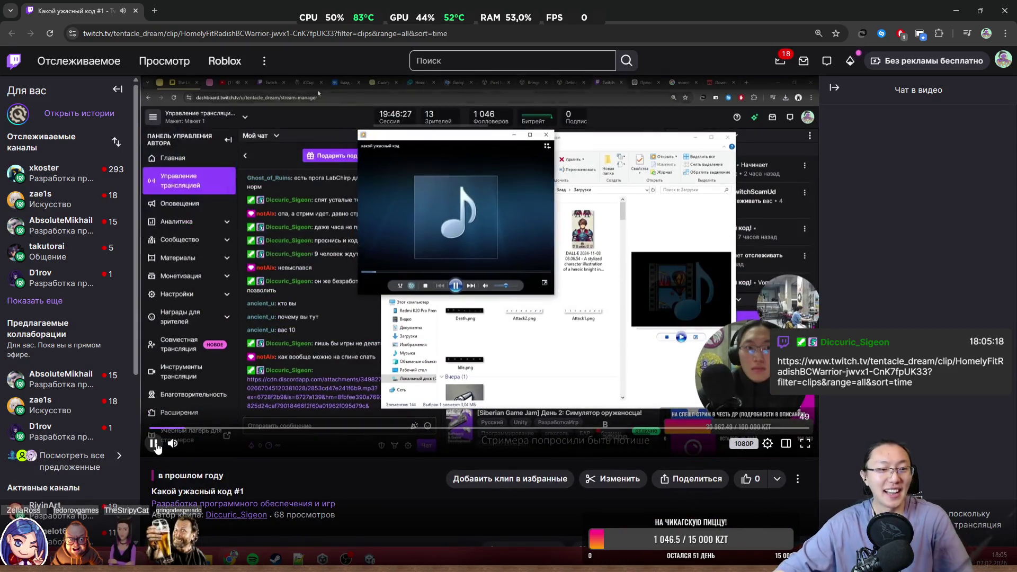
left_click(154, 443)
left_click(805, 397)
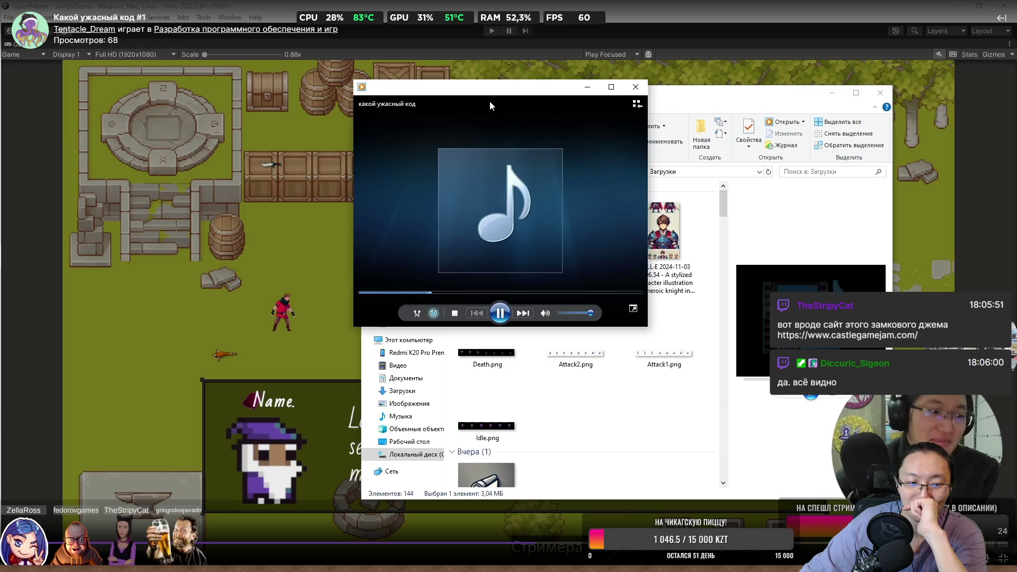
left_click(490, 100)
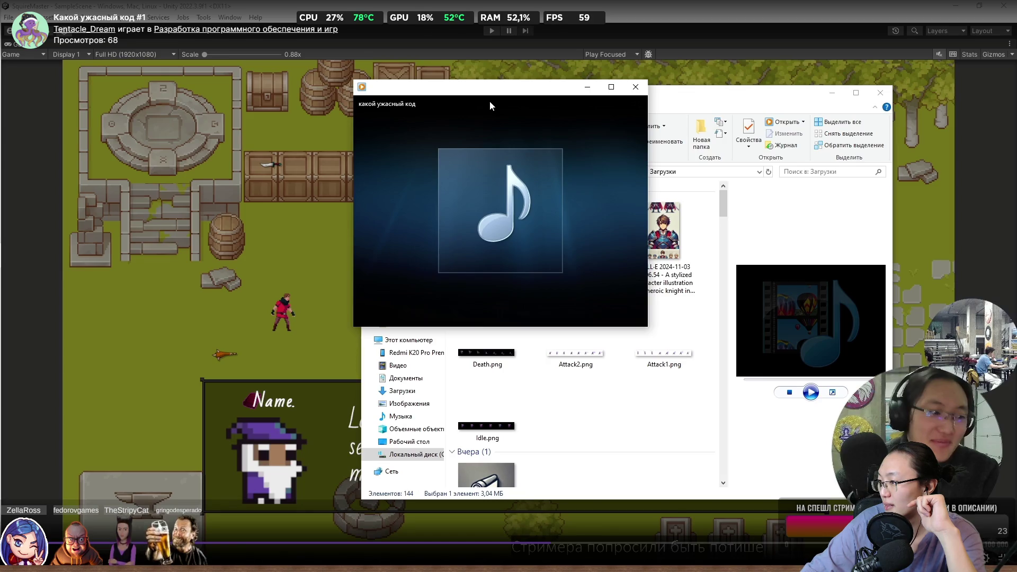
key("space")
key("Escape")
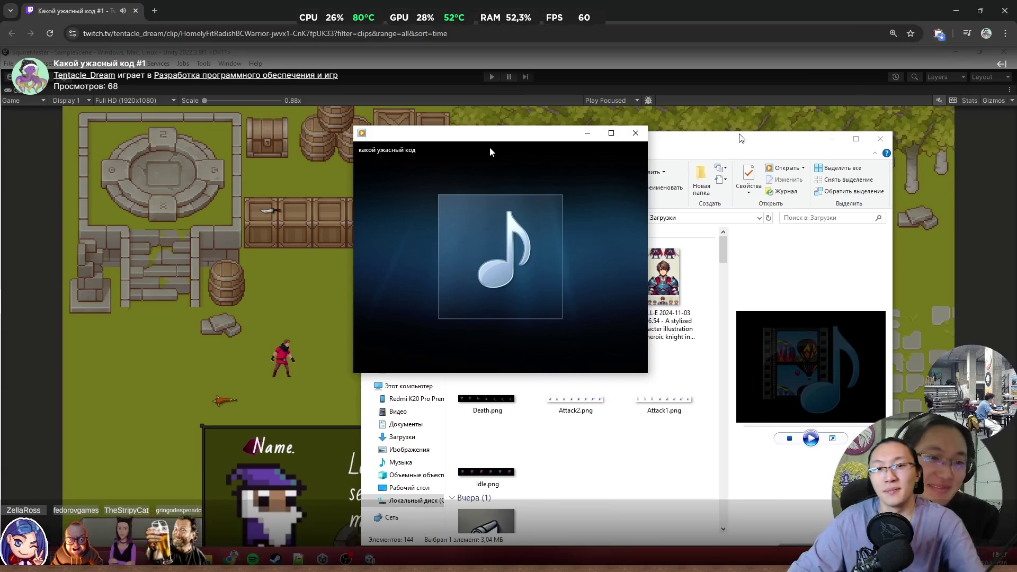
left_click(1005, 6)
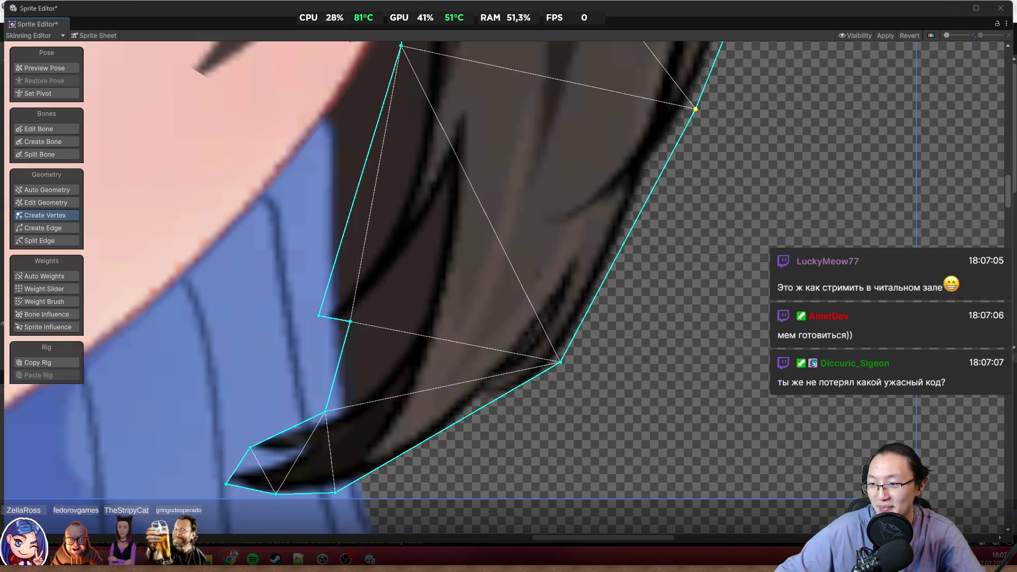
Close the Castle Game Jam browser window to get back to the Unity mesh
key("alt+Tab")
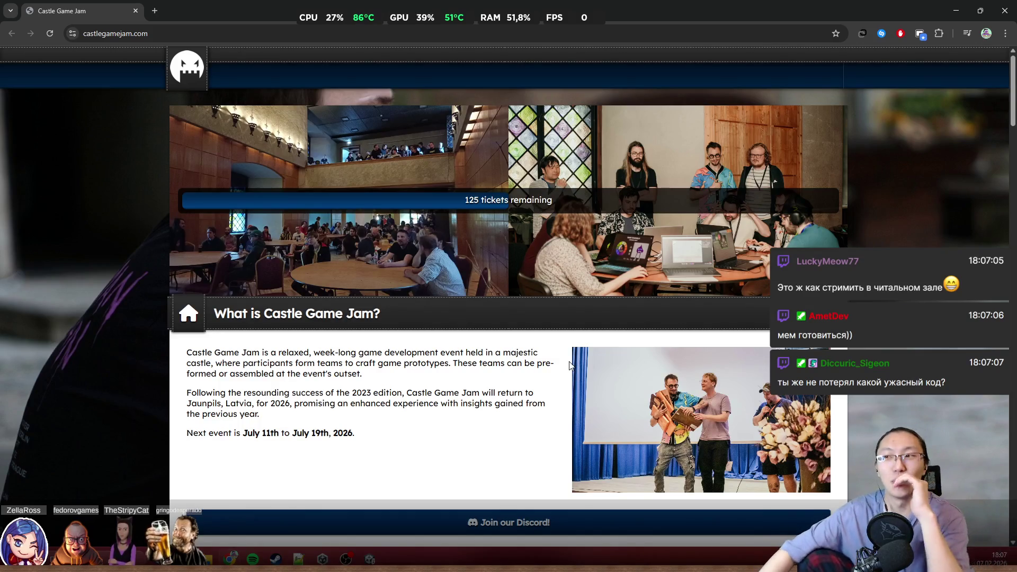
left_click(980, 10)
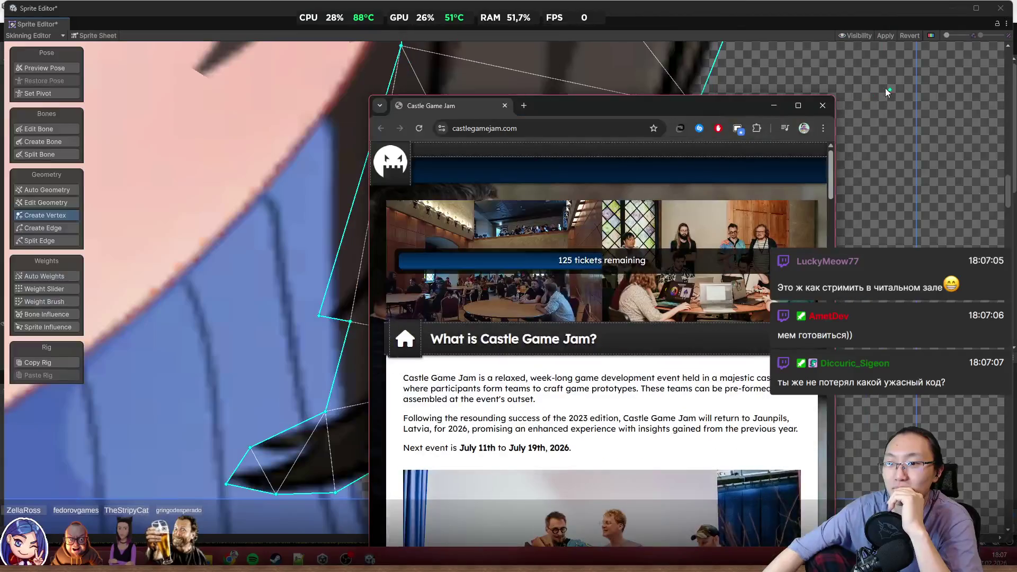
left_click(847, 102)
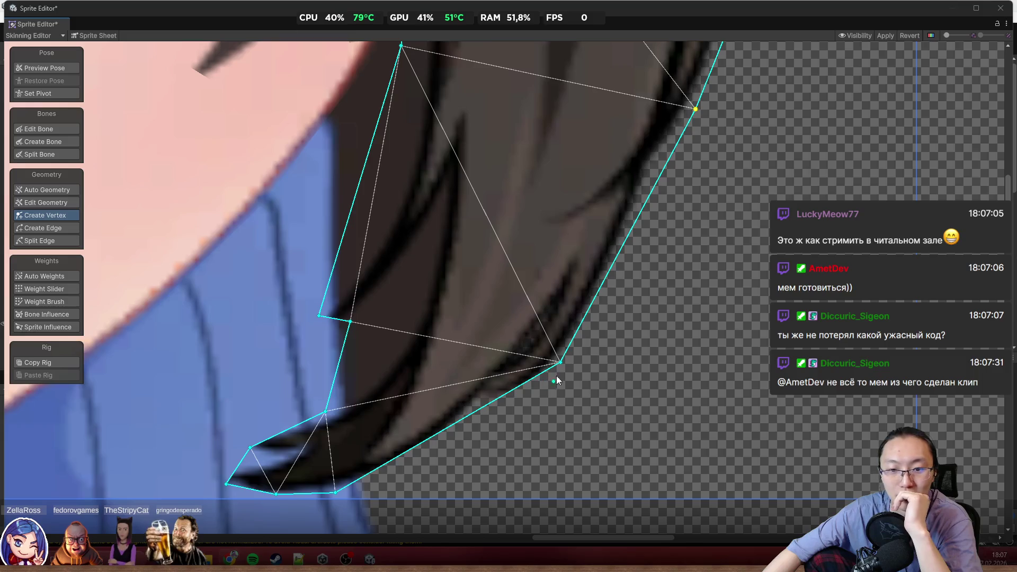
Drag the lower strand's outline vertices onto its edge and tip, adding one on the bottom edge
left_click_drag(560, 364, 546, 407)
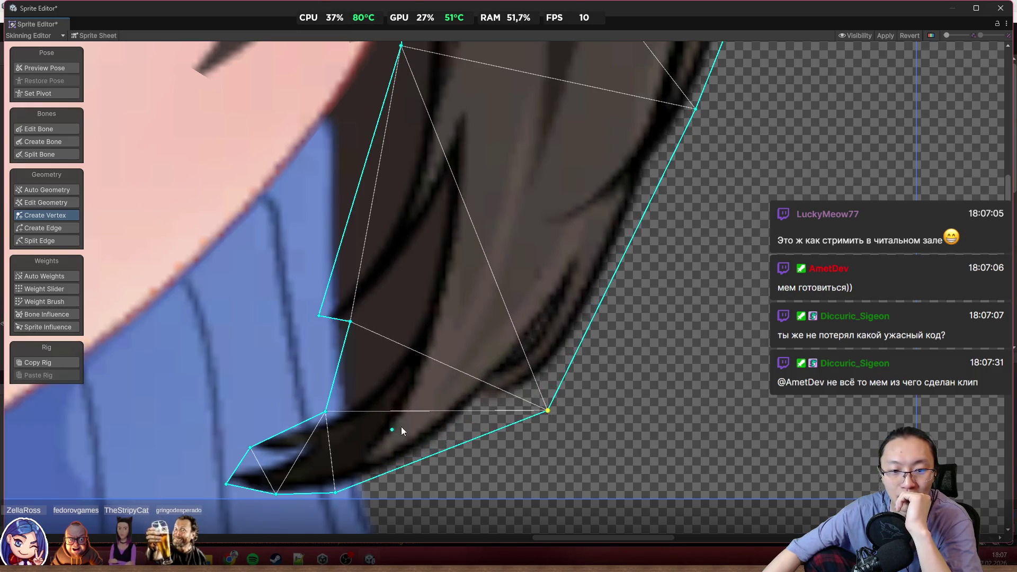
scroll(514, 340, "up", 3)
mouse_move(461, 347)
left_mouse_down()
mouse_move(377, 334)
mouse_move(415, 337)
left_mouse_up()
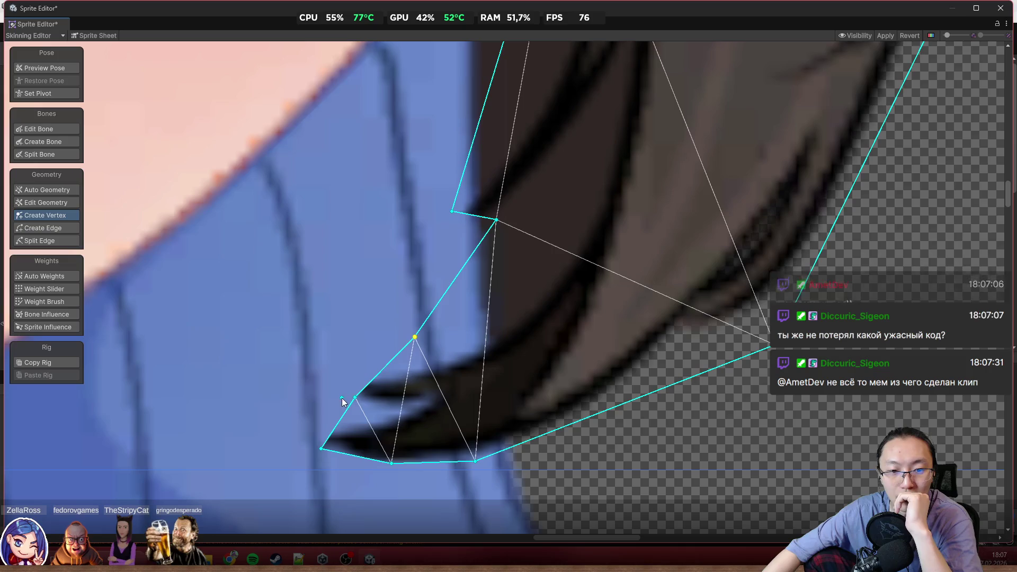
left_click_drag(354, 397, 335, 365)
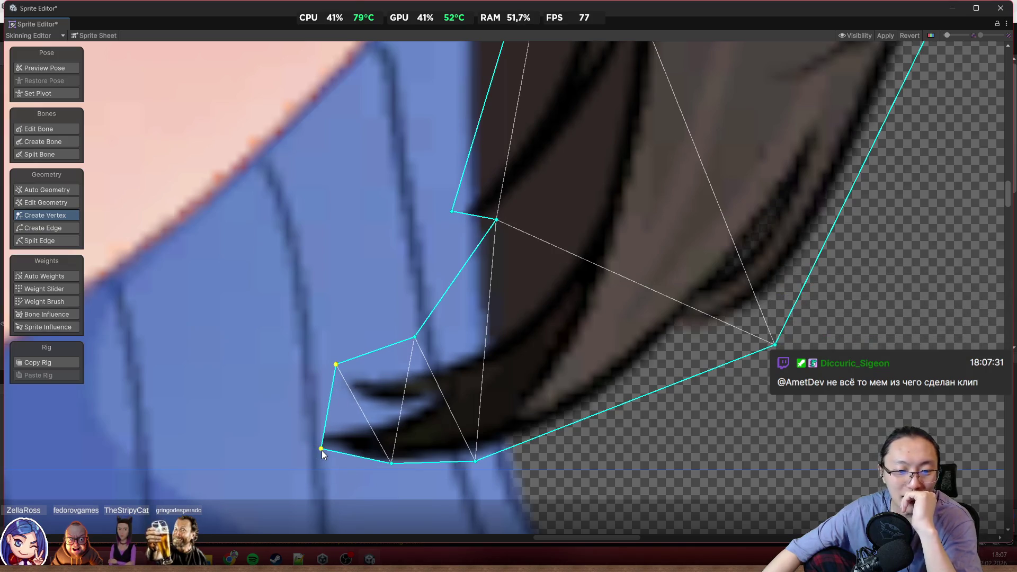
left_click_drag(321, 448, 235, 447)
left_click_drag(391, 463, 337, 470)
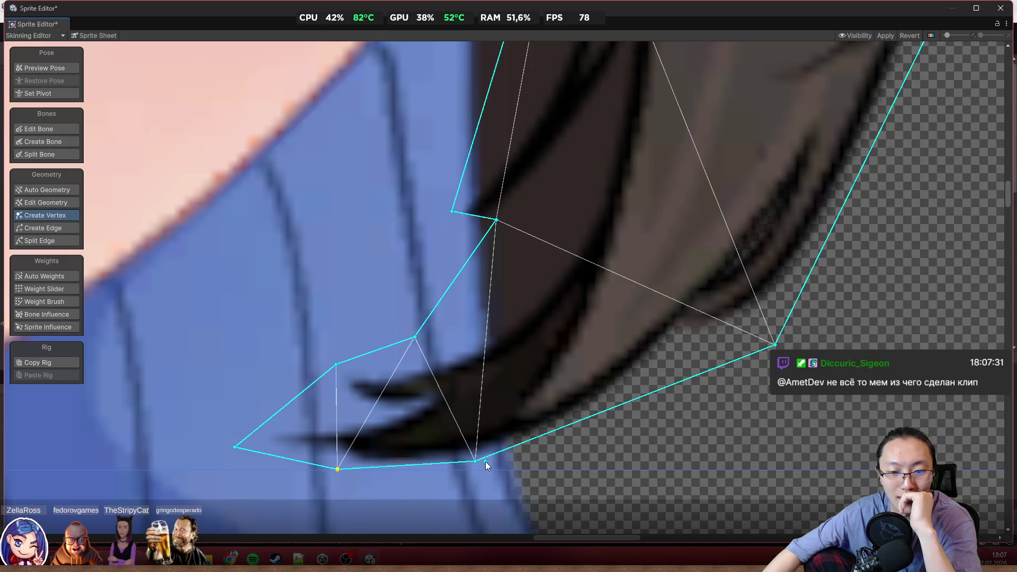
mouse_move(475, 462)
left_mouse_down()
mouse_move(603, 458)
mouse_move(605, 432)
mouse_move(617, 450)
left_mouse_up()
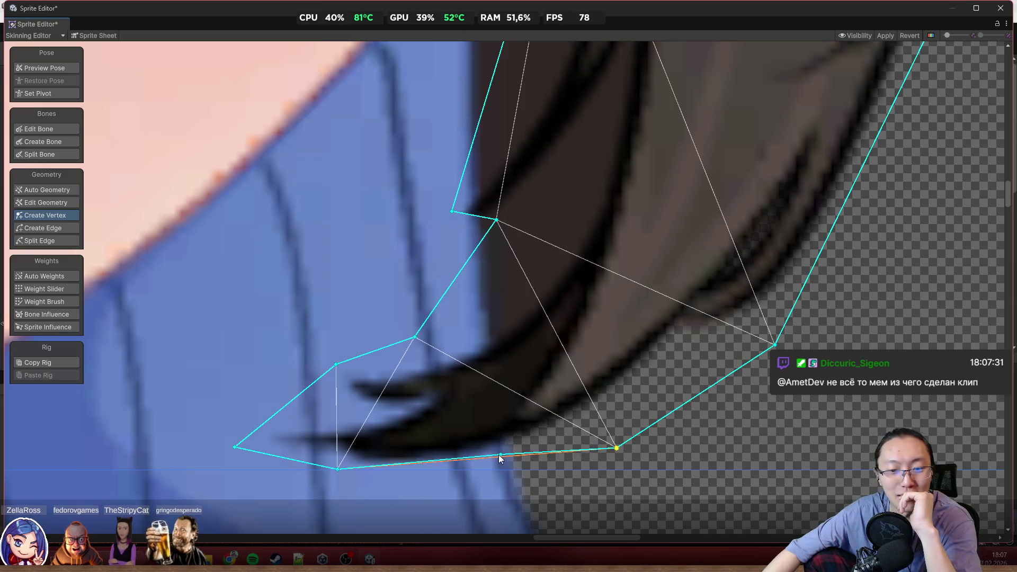
left_click(479, 460)
mouse_move(618, 450)
left_mouse_down()
mouse_move(635, 417)
mouse_move(683, 391)
left_mouse_up()
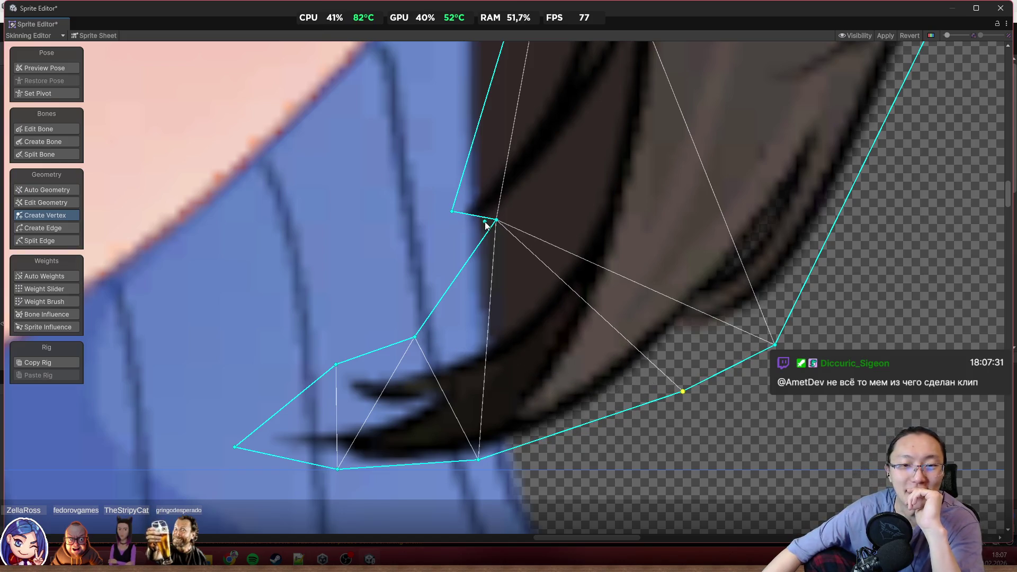
Add and position new vertices along the inner strand edges and gaps beside the sweater collar
mouse_move(496, 219)
left_mouse_down()
mouse_move(627, 157)
mouse_move(614, 99)
left_mouse_up()
left_click(527, 208)
mouse_move(527, 208)
left_mouse_down()
mouse_move(545, 223)
mouse_move(556, 257)
left_mouse_up()
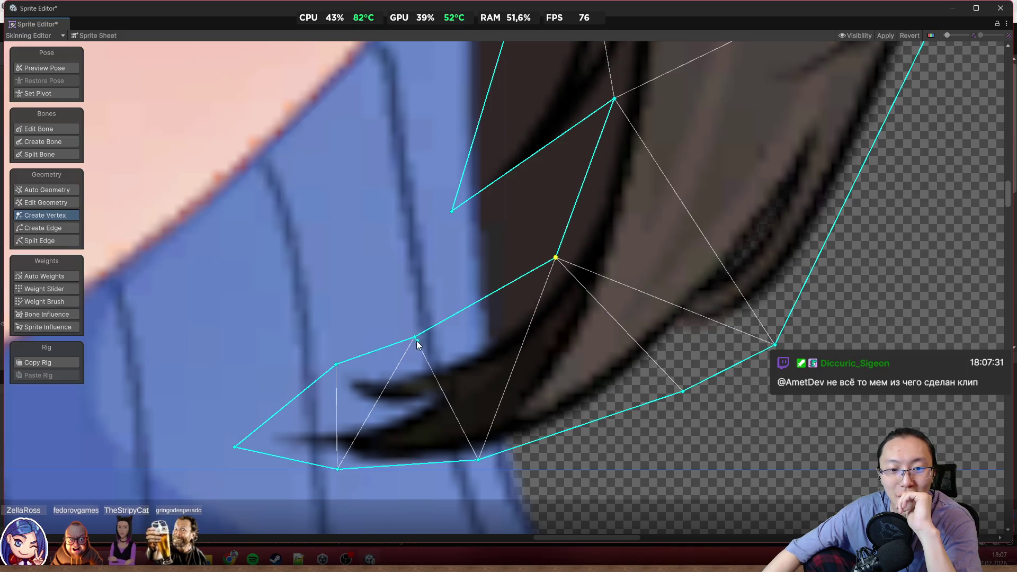
left_click_drag(415, 337, 456, 326)
mouse_move(454, 211)
left_mouse_down()
mouse_move(462, 275)
mouse_move(436, 299)
left_mouse_up()
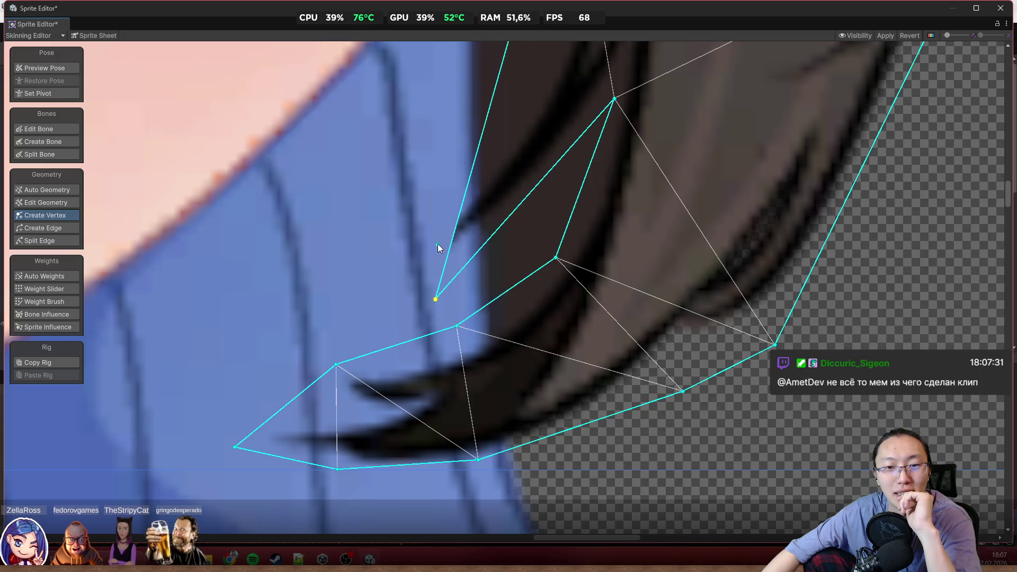
left_click(450, 247)
mouse_move(449, 247)
left_mouse_down()
mouse_move(325, 281)
mouse_move(344, 295)
left_mouse_up()
scroll(551, 199, "up", 3)
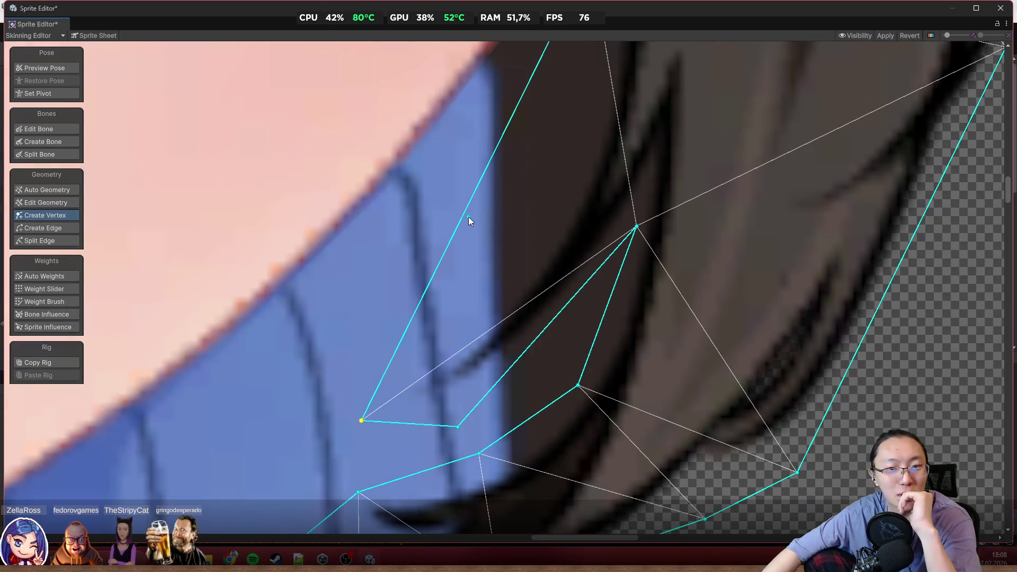
left_click_drag(367, 421, 349, 403)
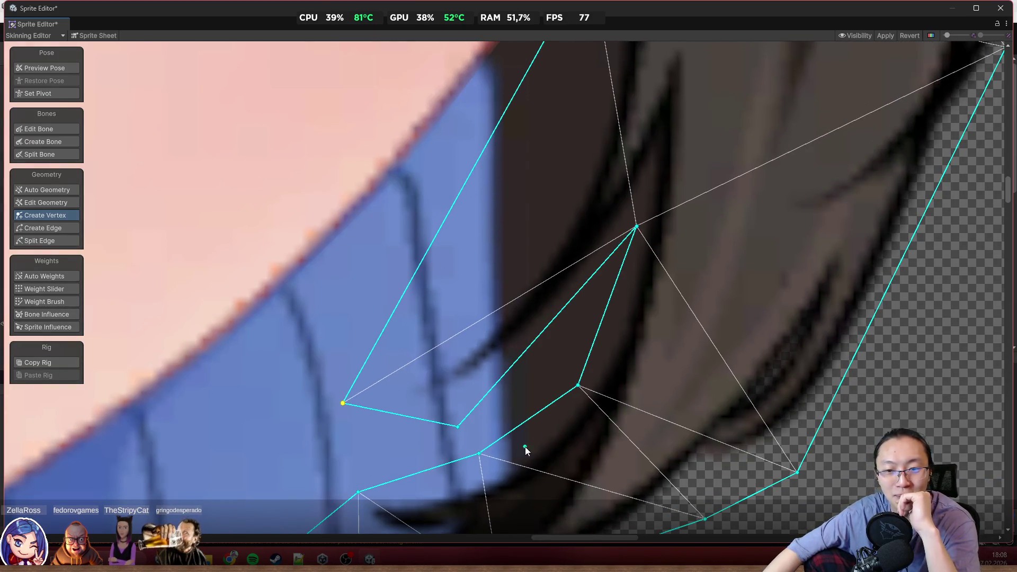
left_click(551, 325)
left_click_drag(552, 326, 557, 339)
left_click_drag(459, 428, 444, 410)
scroll(523, 238, "down", 3)
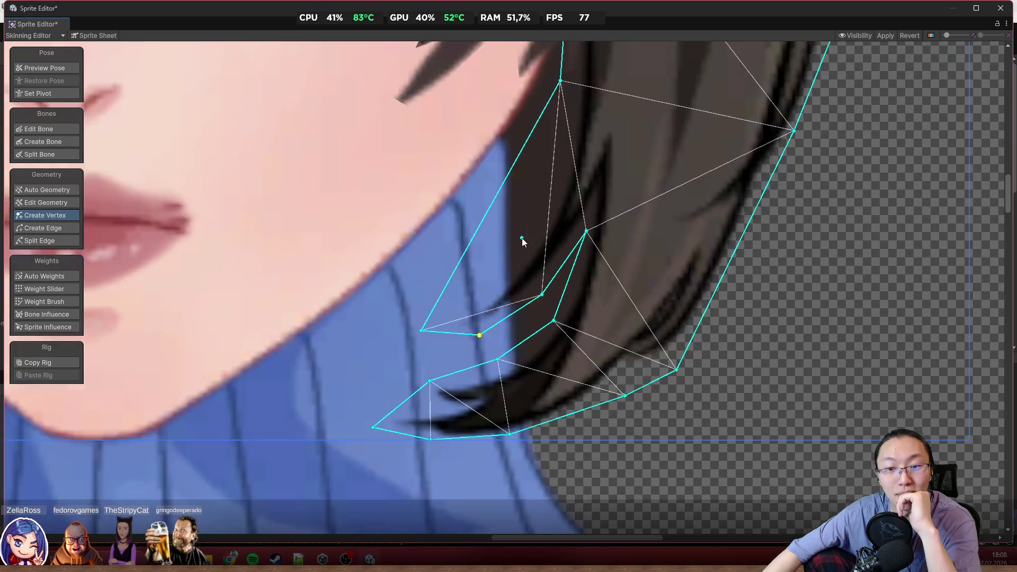
Drag the face-side strand vertex down-left and add a new vertex higher up the strand
scroll(522, 238, "down", 3)
scroll(500, 290, "up", 2)
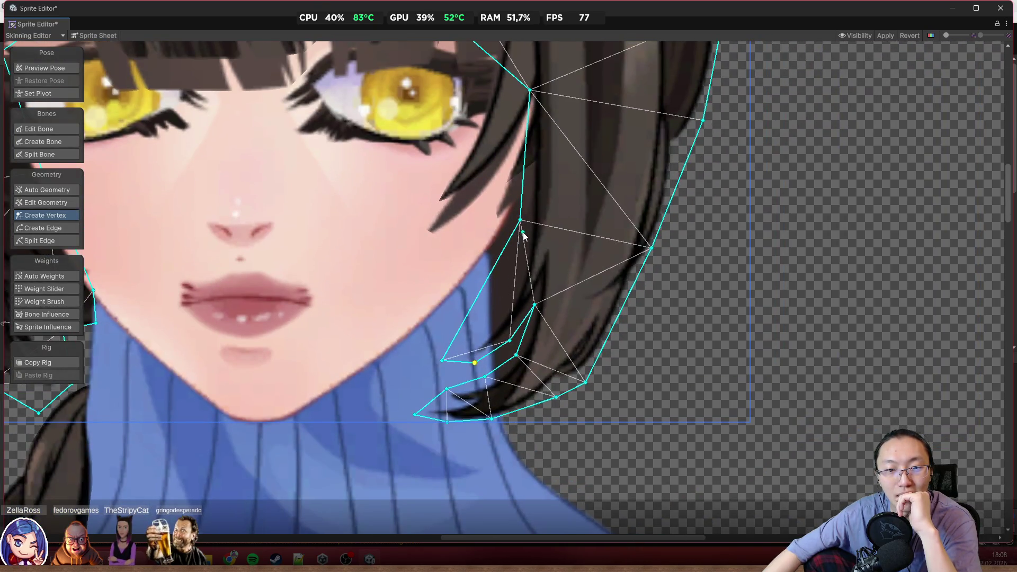
left_click_drag(521, 221, 497, 311)
left_click_drag(511, 243, 527, 208)
scroll(525, 205, "down", 3)
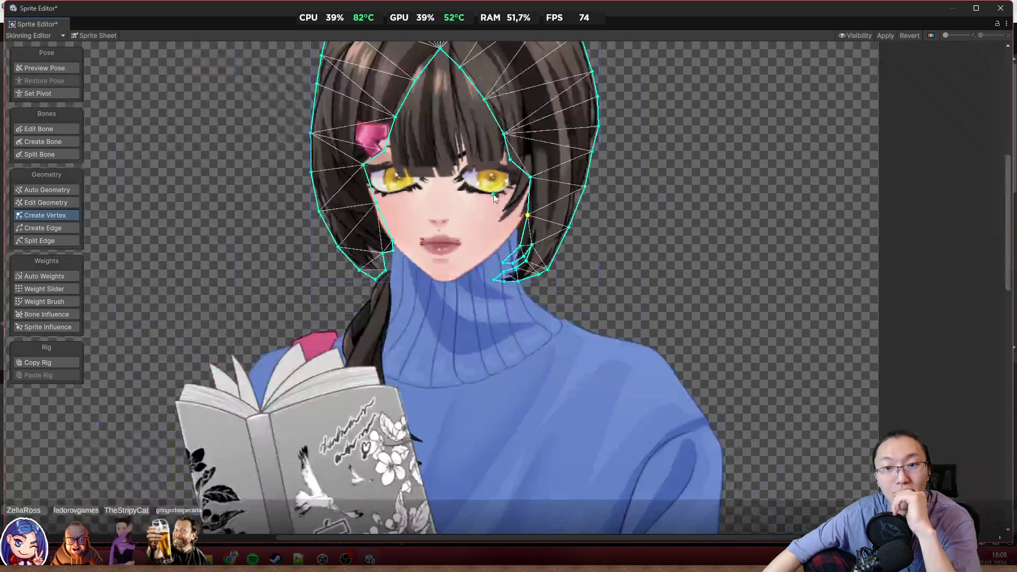
scroll(494, 198, "up", 6)
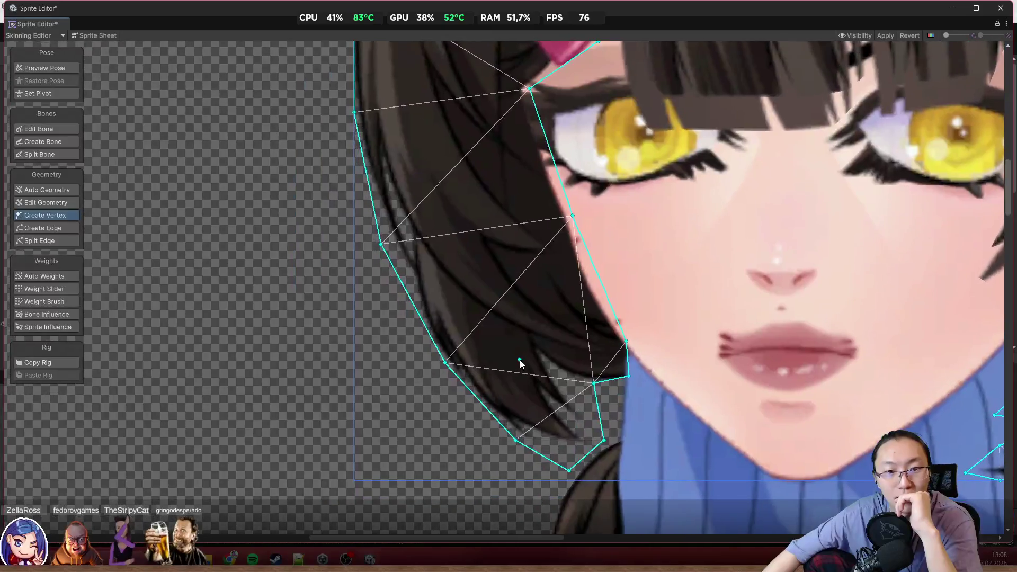
scroll(422, 268, "down", 4)
scroll(486, 243, "up", 5)
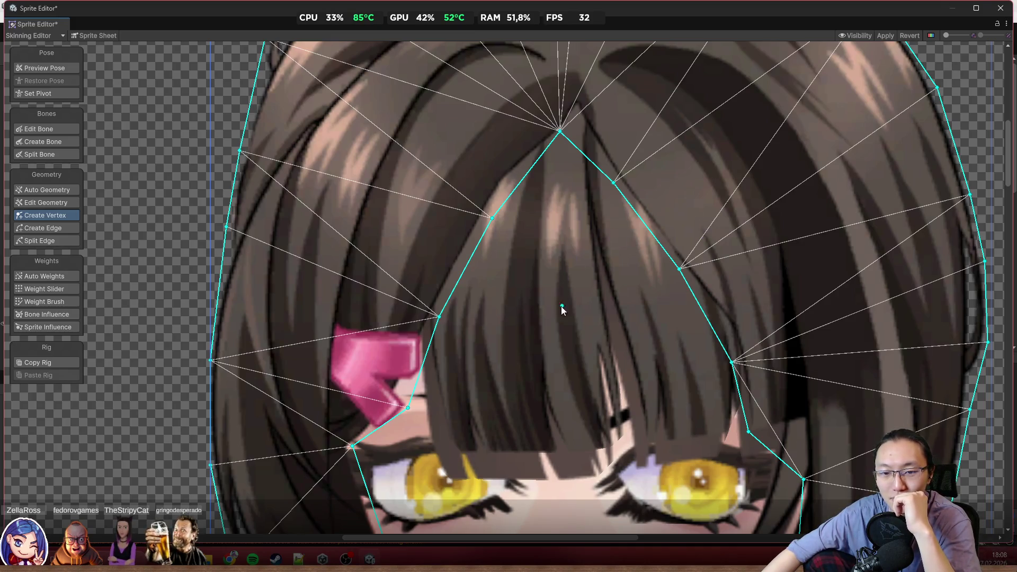
Select the bangs sprite's mesh and zoom in on it
scroll(563, 302, "down", 3)
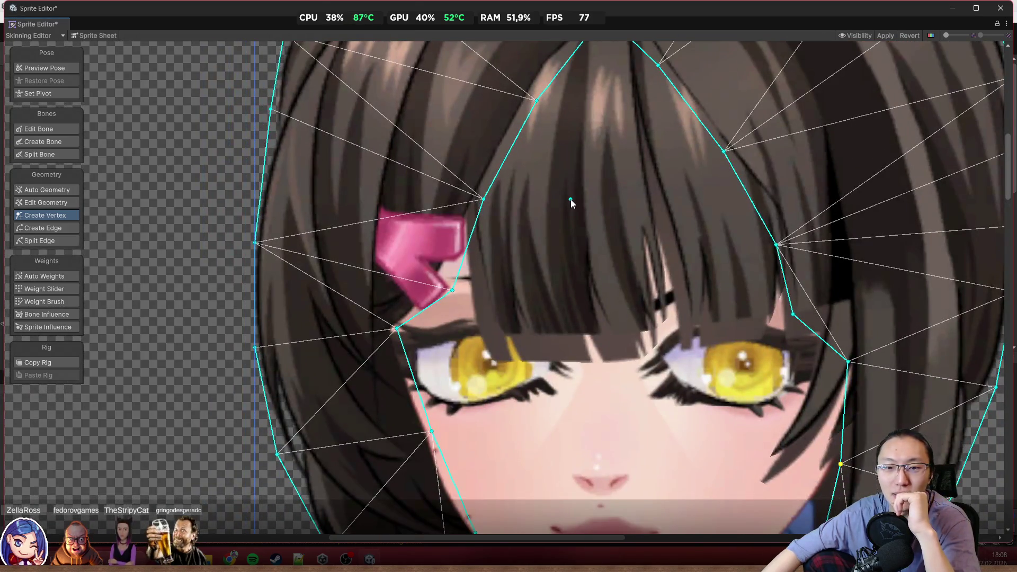
left_click(571, 200)
scroll(540, 204, "down", 2)
scroll(570, 198, "up", 2)
scroll(583, 284, "up", 2)
scroll(583, 284, "up", 2)
scroll(411, 359, "up", 2)
Line up the bangs' bottom vertices along the lower edge, snapping the right one to the corner
left_click_drag(418, 364, 406, 358)
left_click_drag(446, 394, 428, 391)
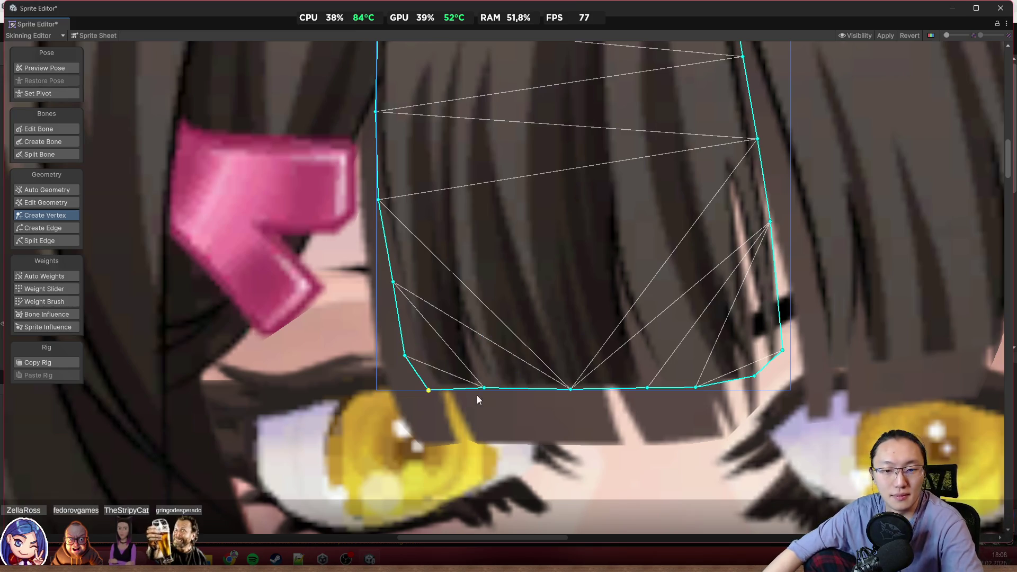
left_click_drag(487, 392, 481, 393)
left_click_drag(572, 391, 562, 393)
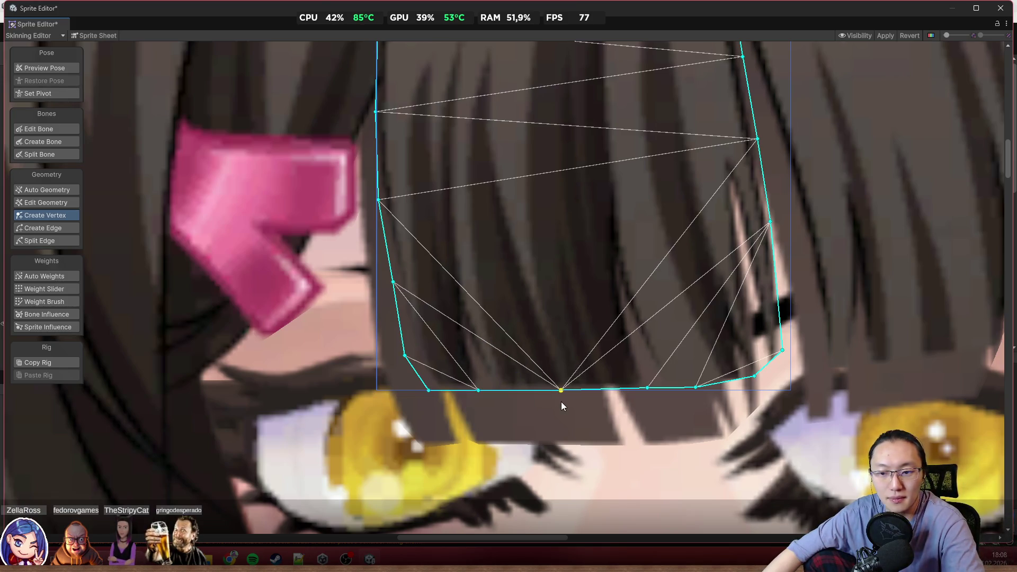
left_click_drag(756, 379, 786, 394)
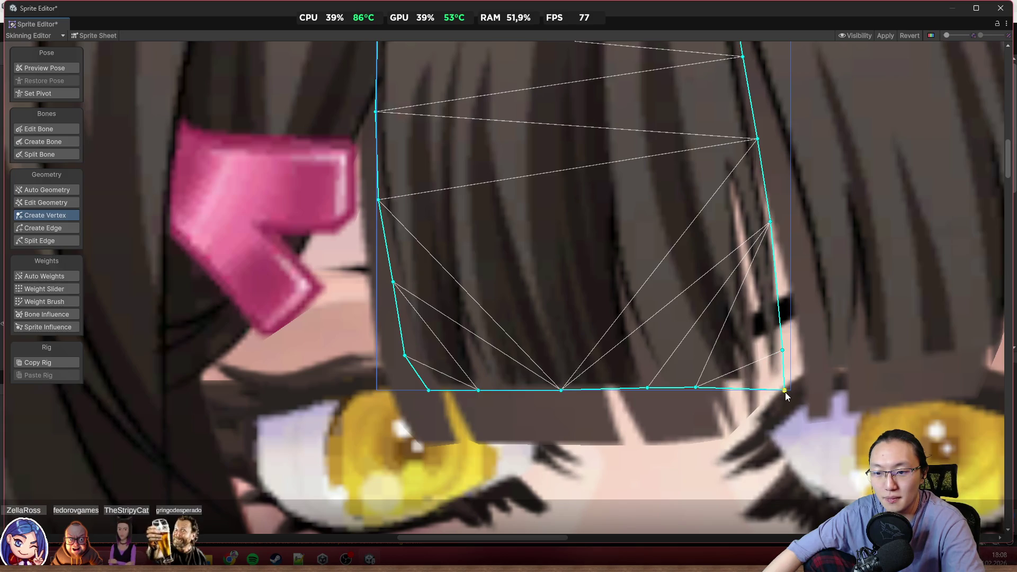
left_click_drag(697, 388, 699, 391)
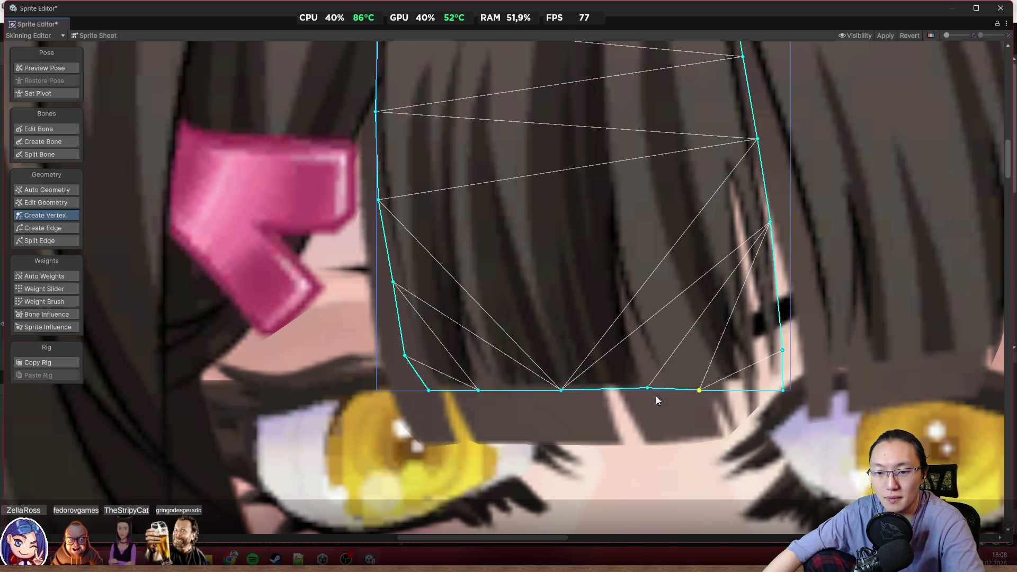
left_click(647, 390)
Add an interior vertex in the middle of the bangs mesh
scroll(712, 349, "up", 3)
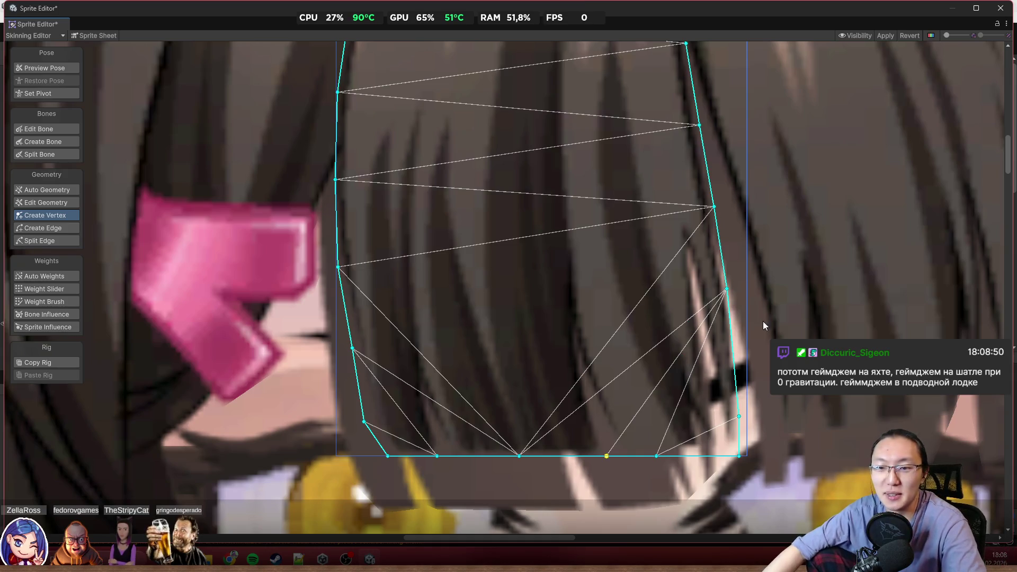
scroll(739, 313, "up", 1)
scroll(720, 281, "down", 3)
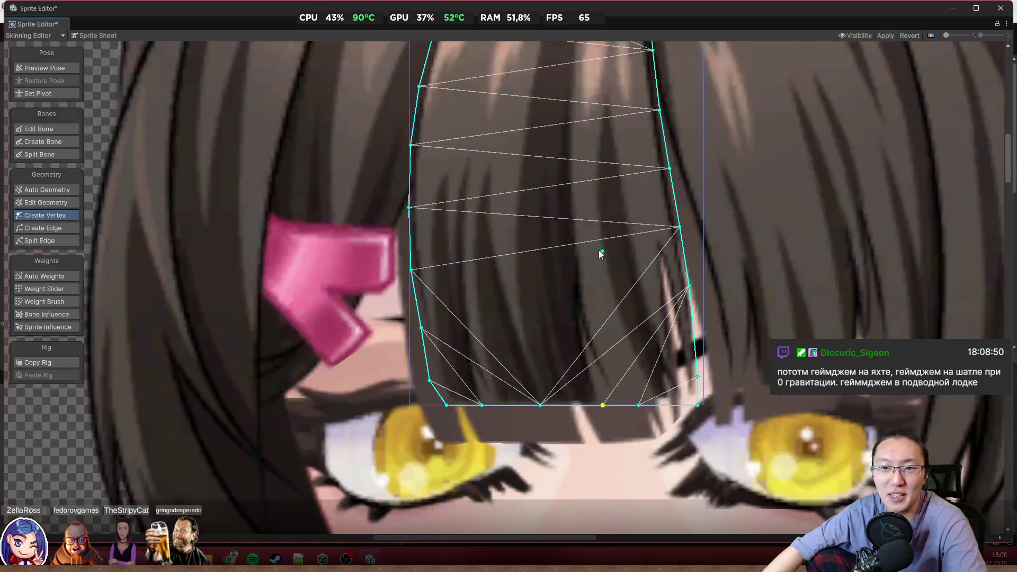
scroll(554, 277, "up", 1)
scroll(456, 266, "down", 2)
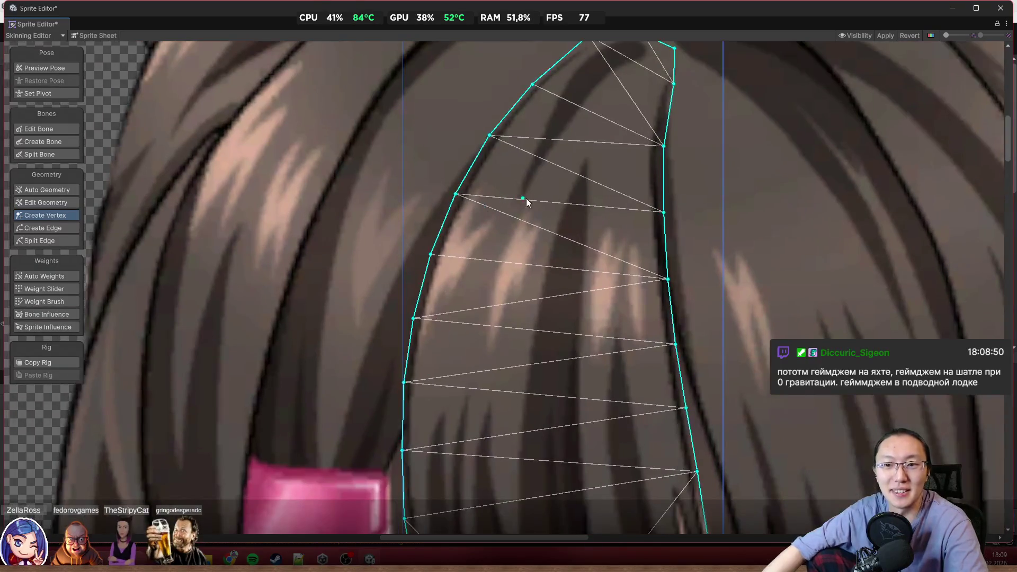
scroll(517, 199, "up", 3)
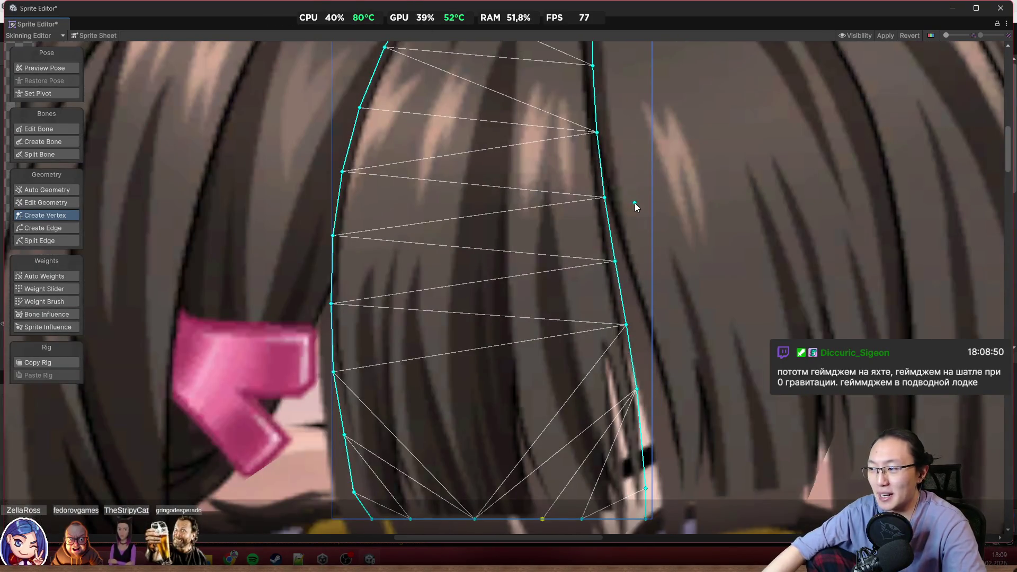
scroll(415, 316, "up", 3)
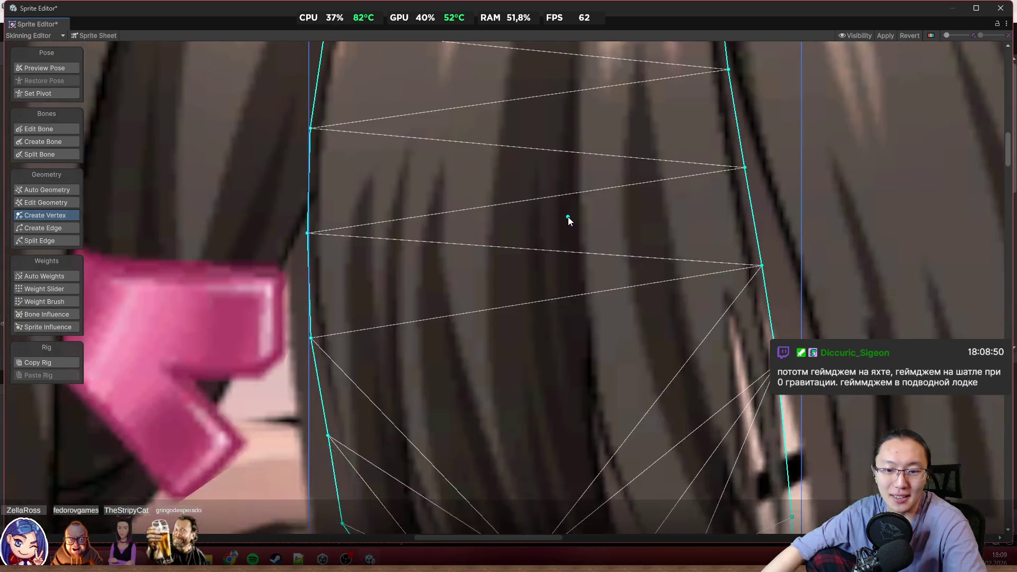
scroll(568, 217, "down", 3)
left_click(533, 235)
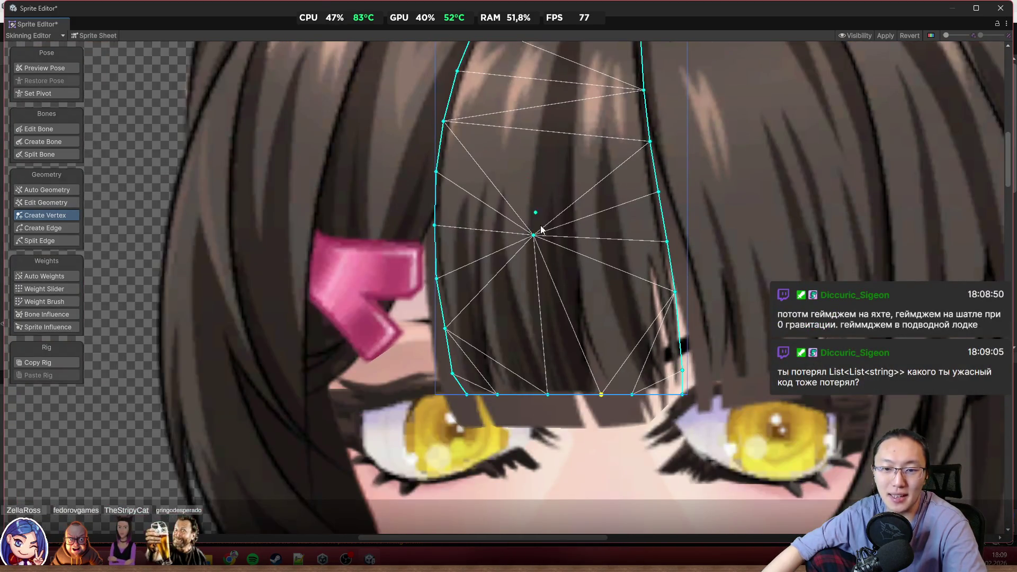
Add interior vertices in the lower, central and top parts of the bangs mesh
left_click(550, 339)
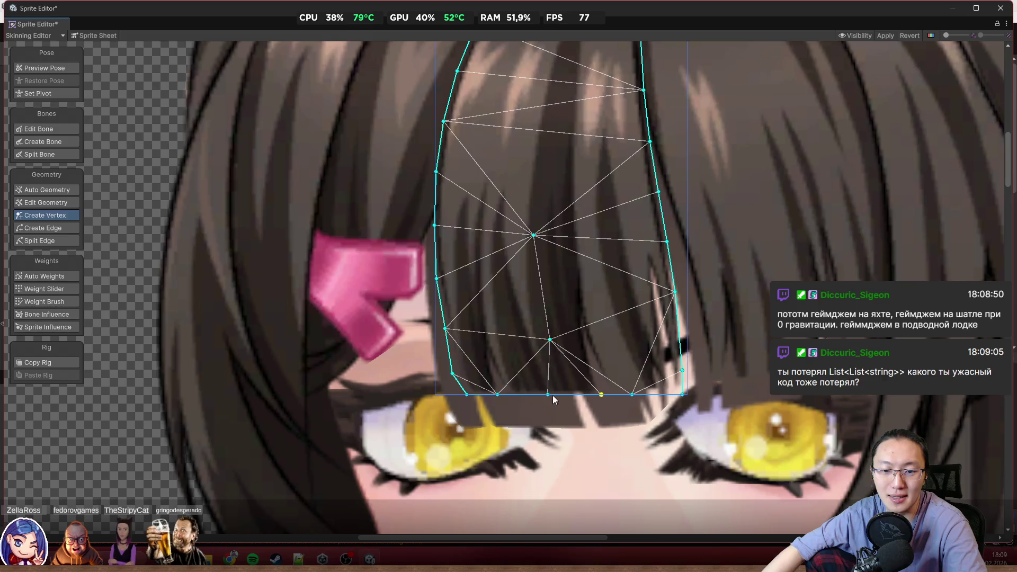
left_click_drag(548, 396, 565, 409)
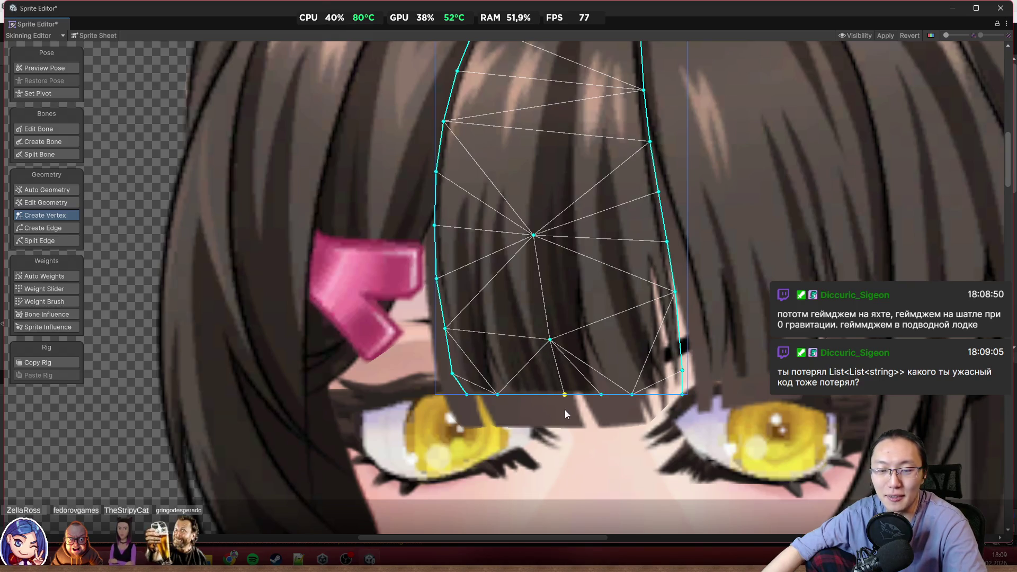
left_click_drag(534, 235, 544, 243)
scroll(509, 323, "up", 4)
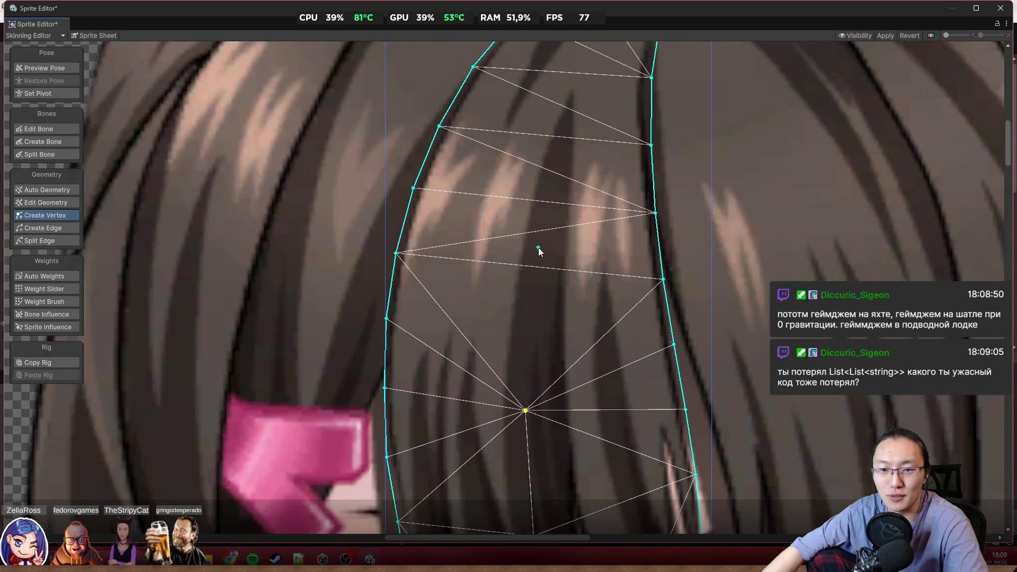
left_click(539, 248)
left_click(581, 77)
Pull two bottom vertices down into the bottom-right corner and onto the edge
scroll(563, 182, "down", 4)
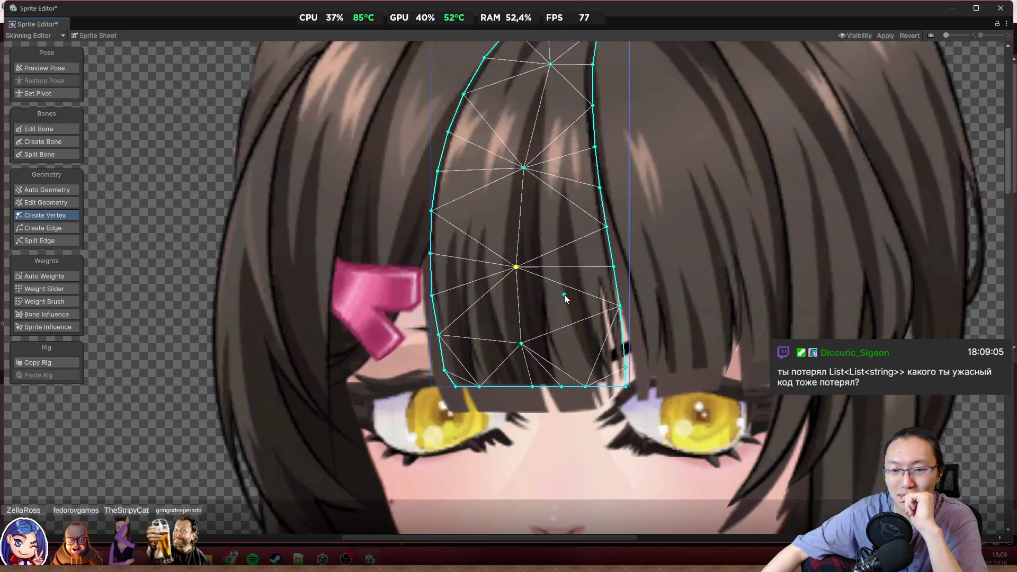
scroll(564, 295, "up", 3)
scroll(552, 281, "down", 2)
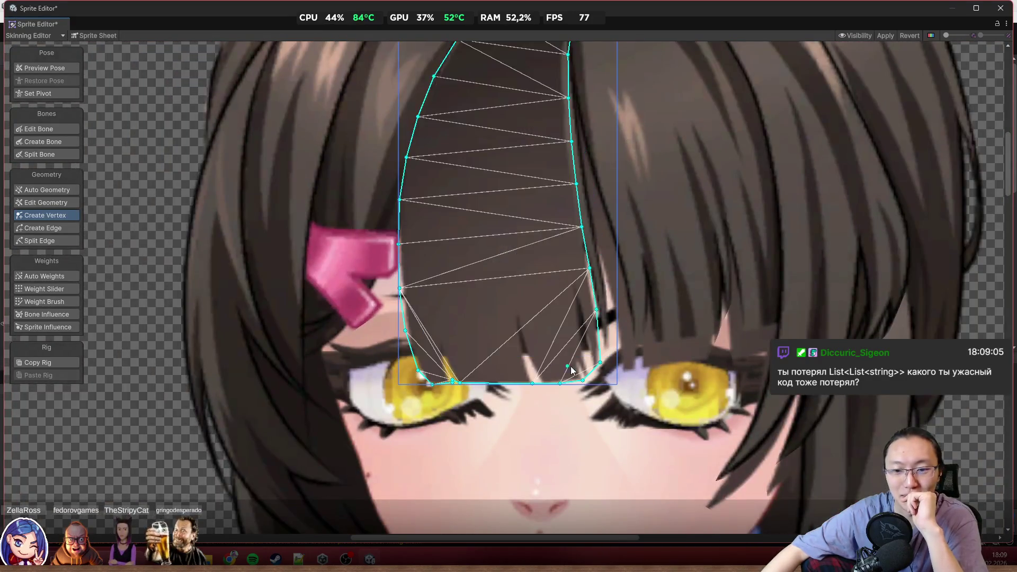
scroll(576, 326, "up", 5)
left_click_drag(629, 355, 651, 411)
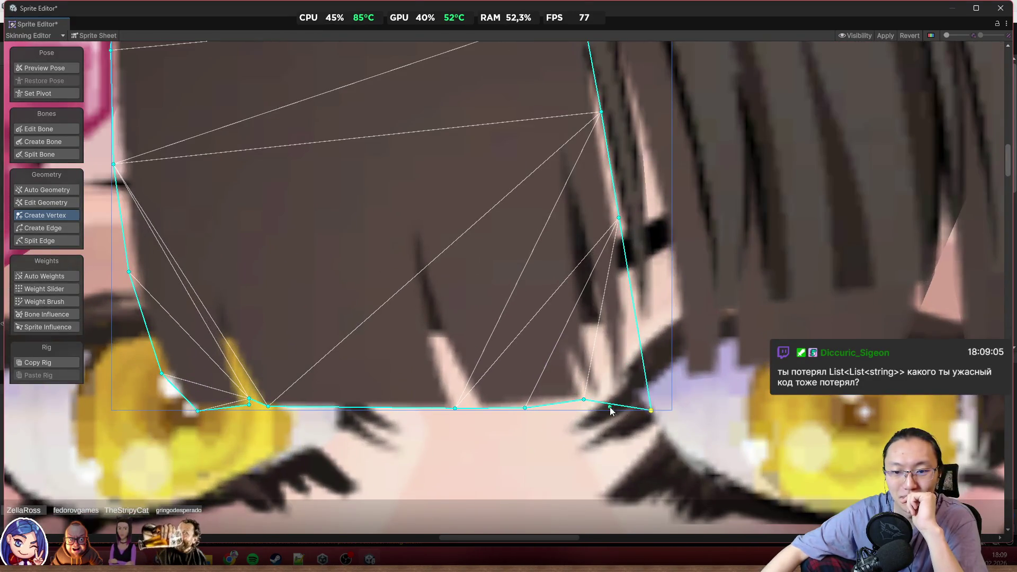
left_click_drag(584, 399, 587, 434)
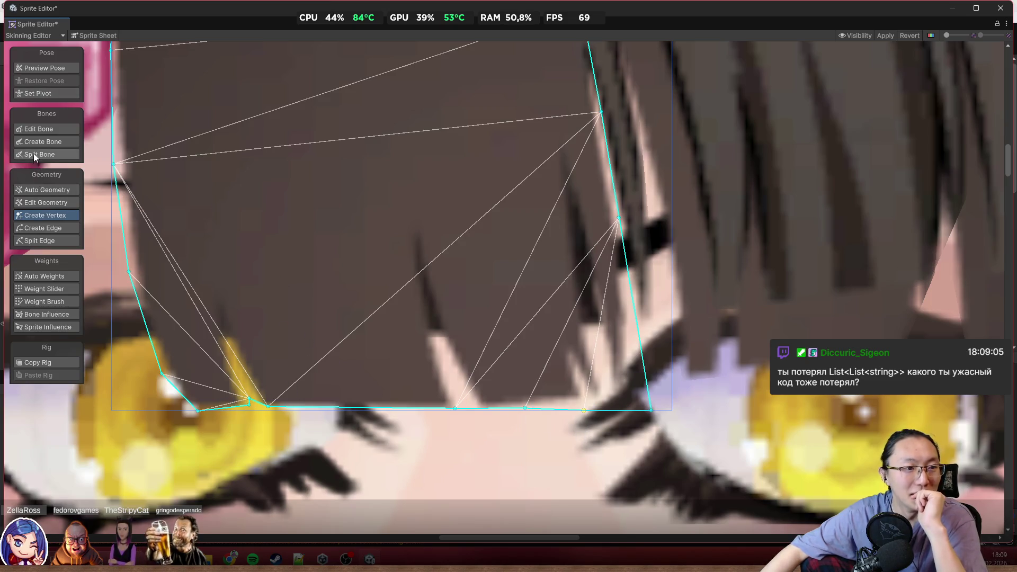
In Edit Geometry, box-select and delete the surplus bottom vertices, then shift the bottom-left one left
left_click(69, 201)
left_click_drag(220, 368, 368, 463)
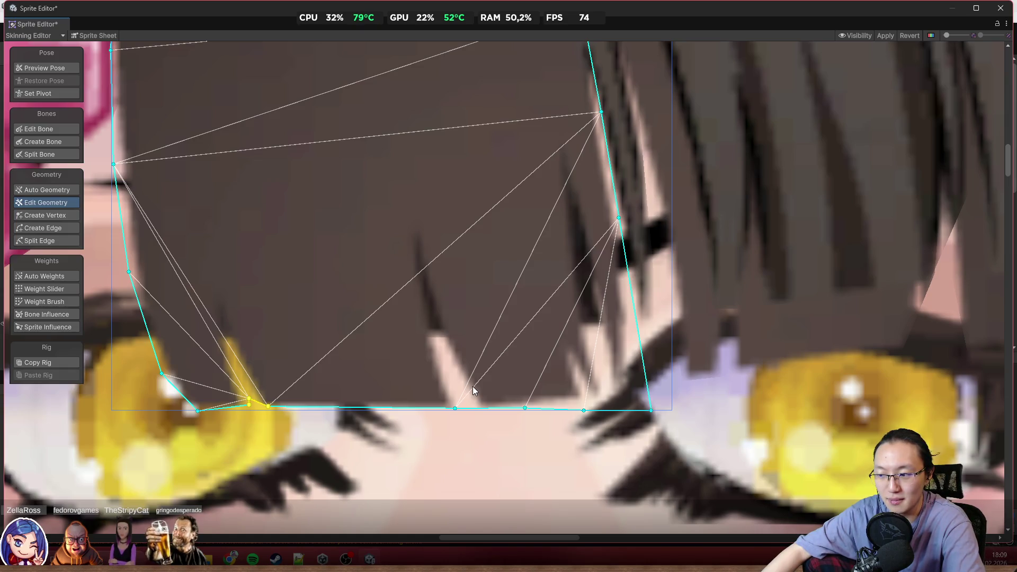
key("Delete")
left_click_drag(402, 368, 579, 523)
key("Delete")
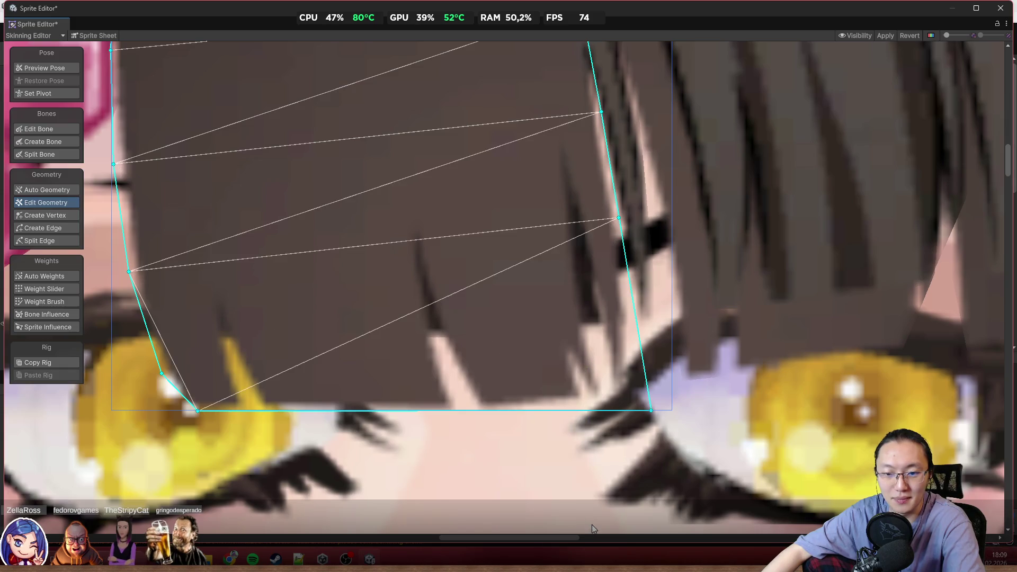
mouse_move(198, 414)
left_mouse_down()
mouse_move(163, 441)
mouse_move(176, 450)
left_mouse_up()
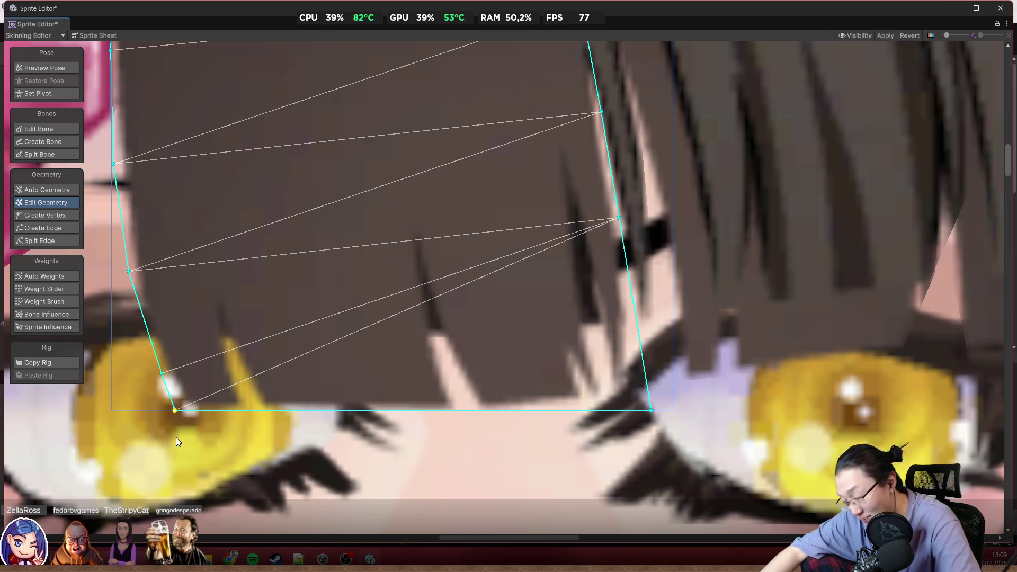
Pan to the neighbouring hair strands and select the right-hand strand mesh
scroll(351, 329, "down", 2)
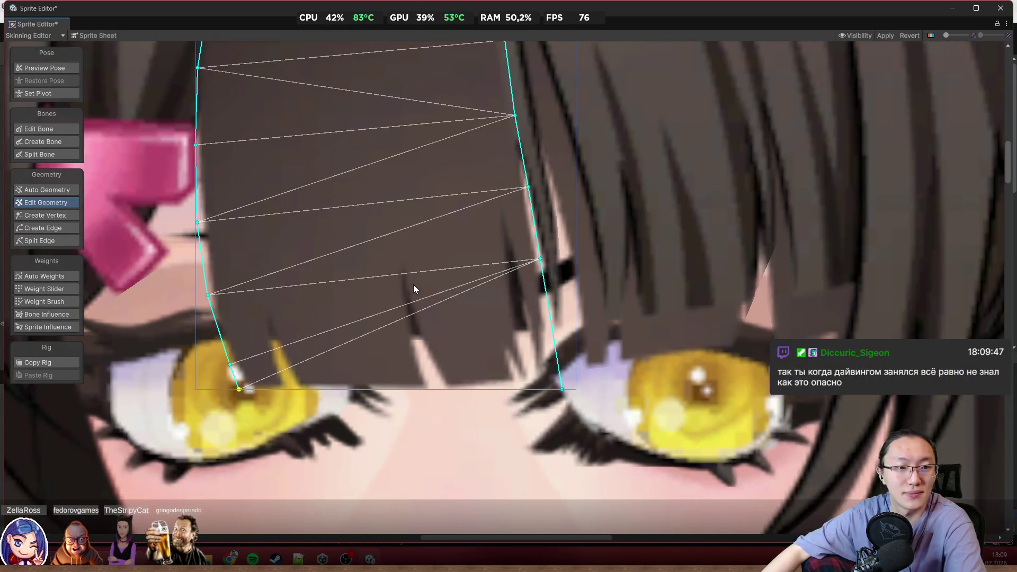
scroll(413, 297, "down", 3)
left_click_drag(567, 268, 440, 256)
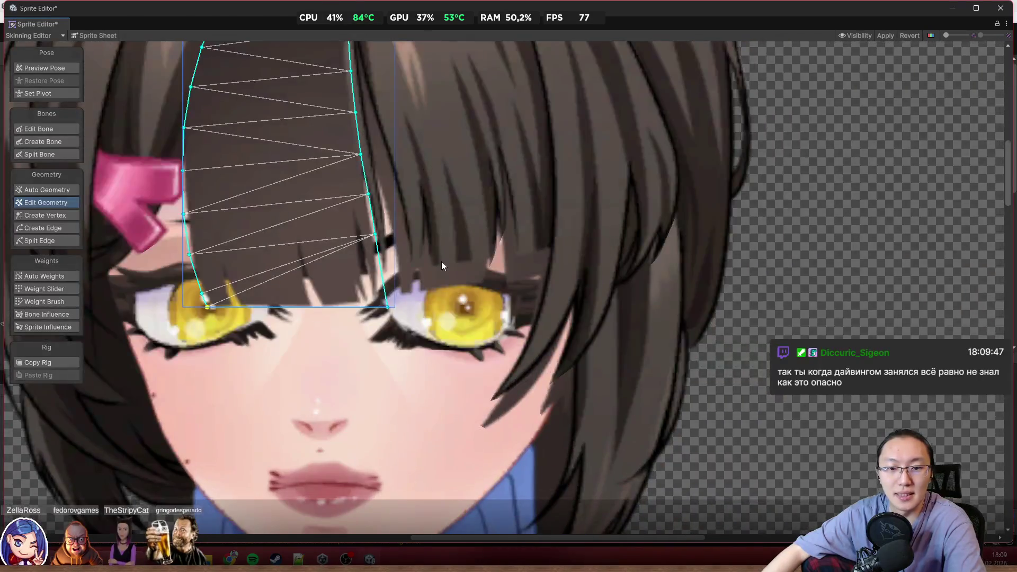
left_click(451, 281)
scroll(418, 241, "up", 2)
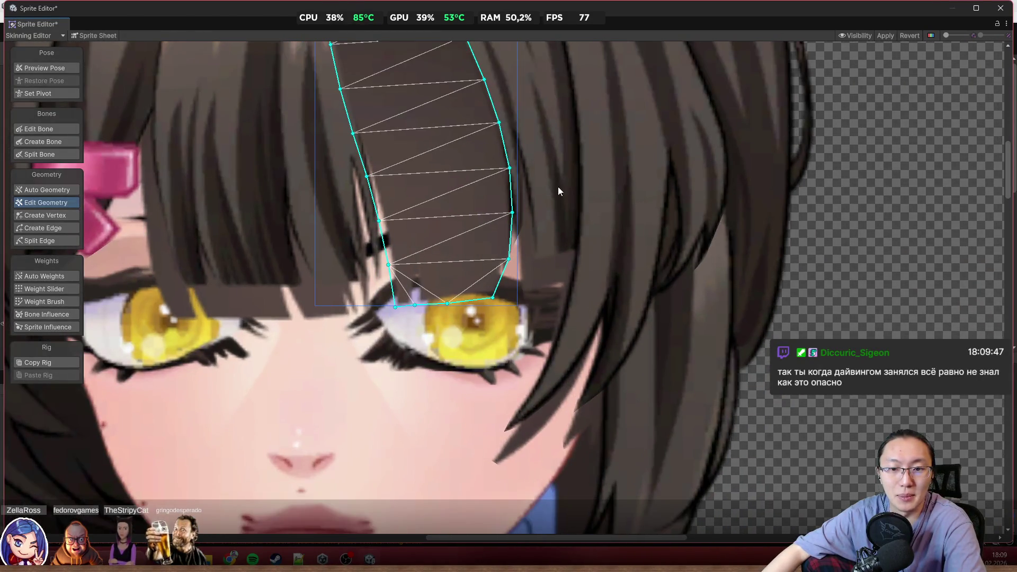
left_click(586, 209)
Drag the cheek strand's outline and inner vertices down-left toward the hair tip
scroll(572, 217, "up", 1)
scroll(551, 224, "up", 2)
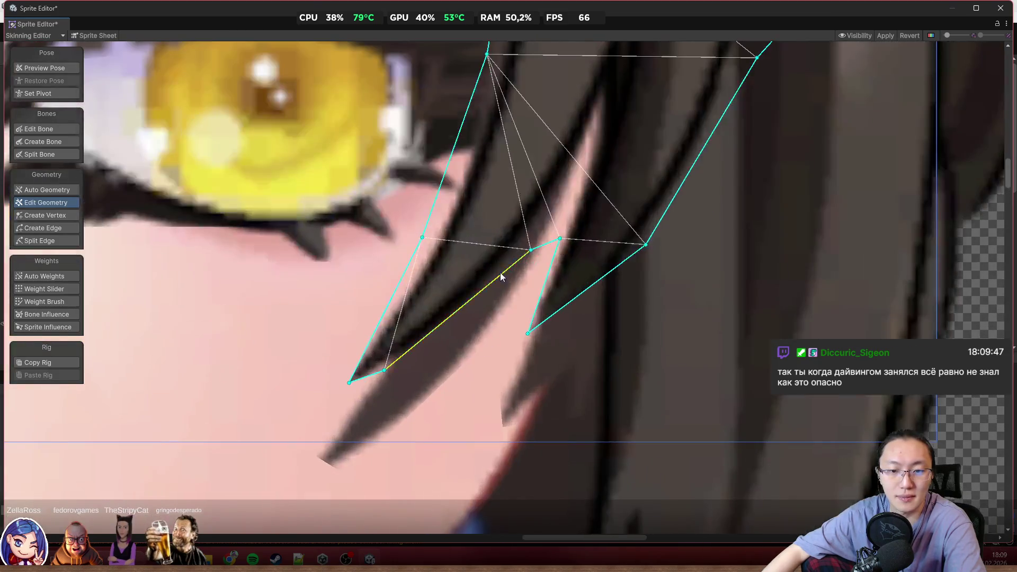
mouse_move(533, 250)
left_mouse_down()
mouse_move(469, 349)
mouse_move(375, 397)
mouse_move(359, 422)
mouse_move(279, 414)
mouse_move(265, 429)
mouse_move(290, 422)
mouse_move(299, 450)
left_mouse_up()
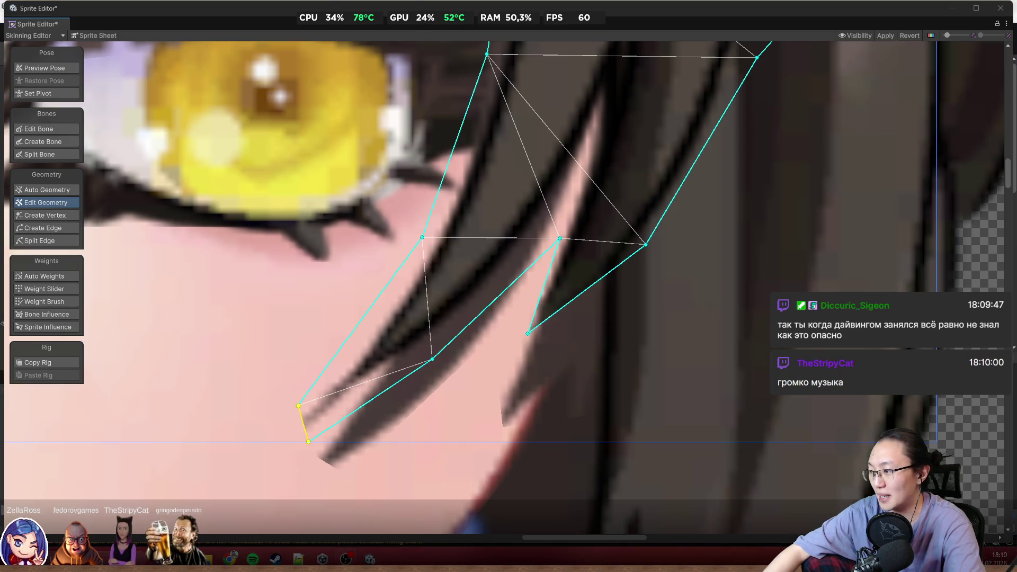
left_click(423, 236)
left_click_drag(299, 411, 244, 482)
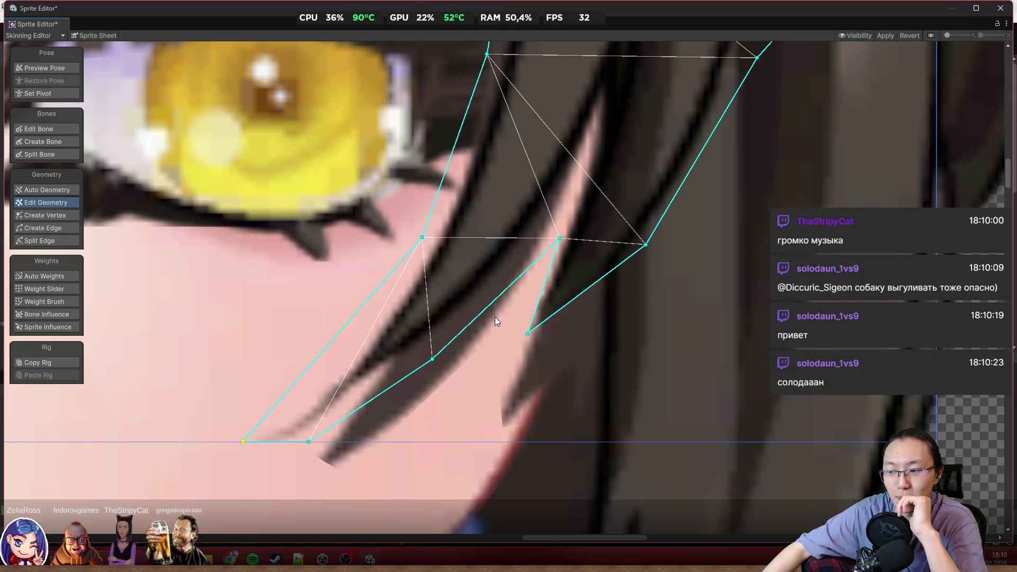
scroll(551, 287, "up", 1)
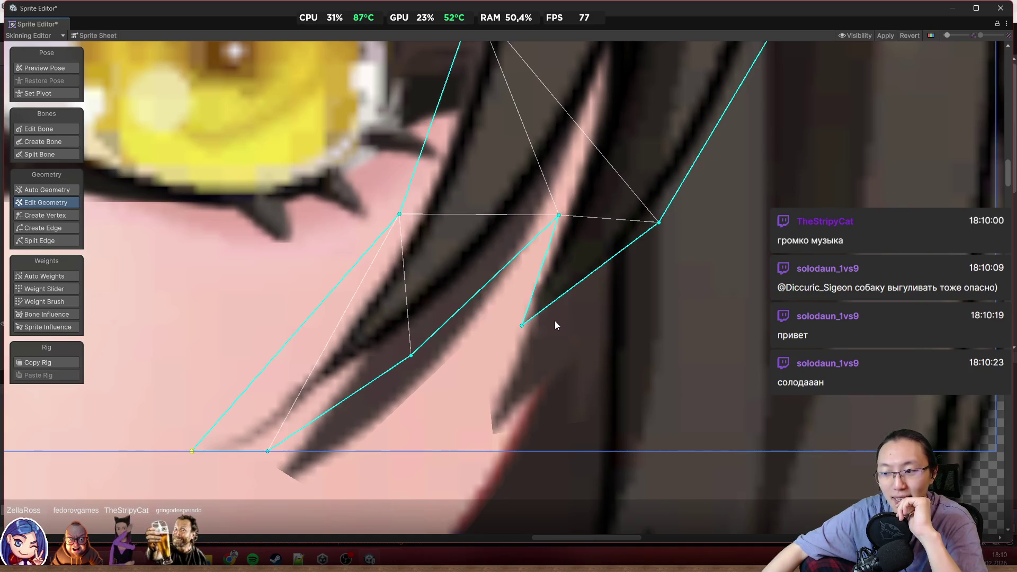
mouse_move(524, 326)
left_mouse_down()
mouse_move(494, 401)
mouse_move(414, 393)
mouse_move(516, 371)
left_mouse_up()
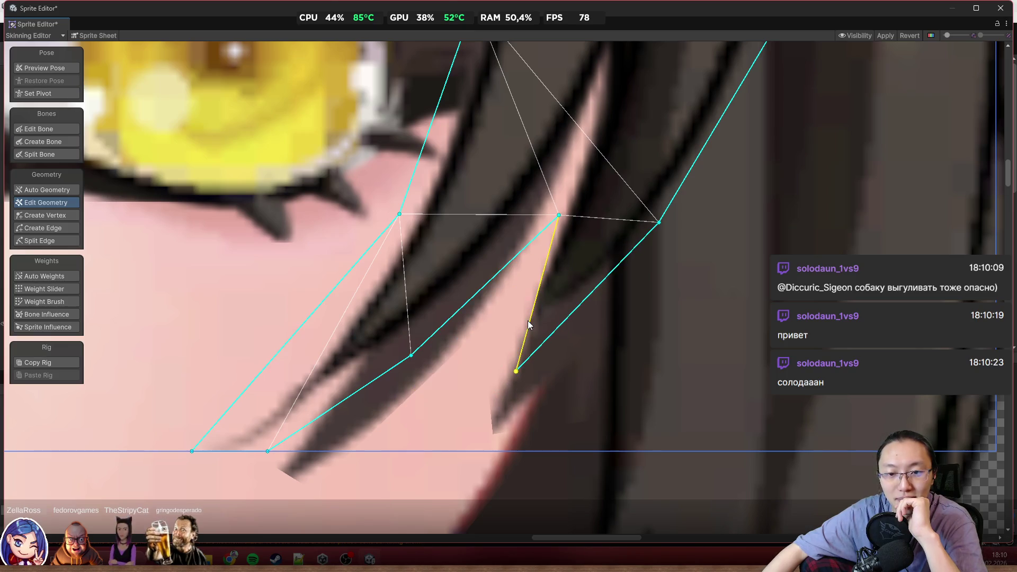
Add an outline vertex that bends around the strand and move it inside the strand
left_click(45, 302)
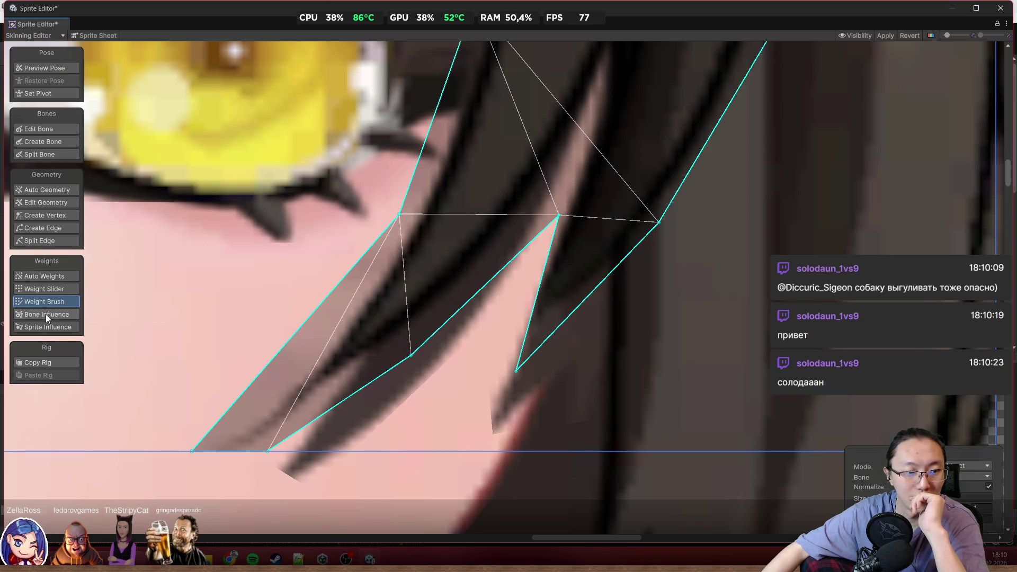
left_click(62, 214)
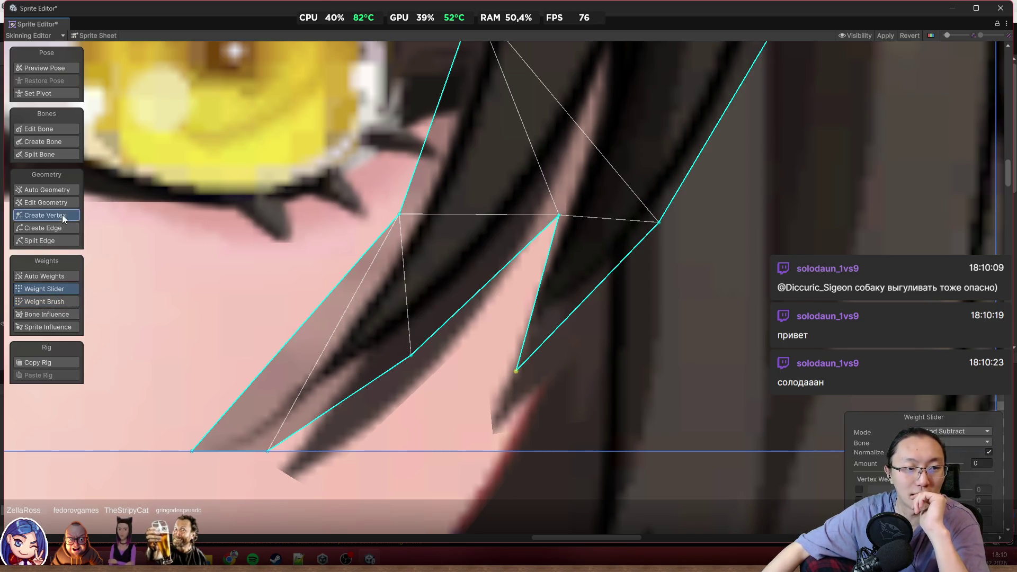
left_click_drag(541, 300, 470, 358)
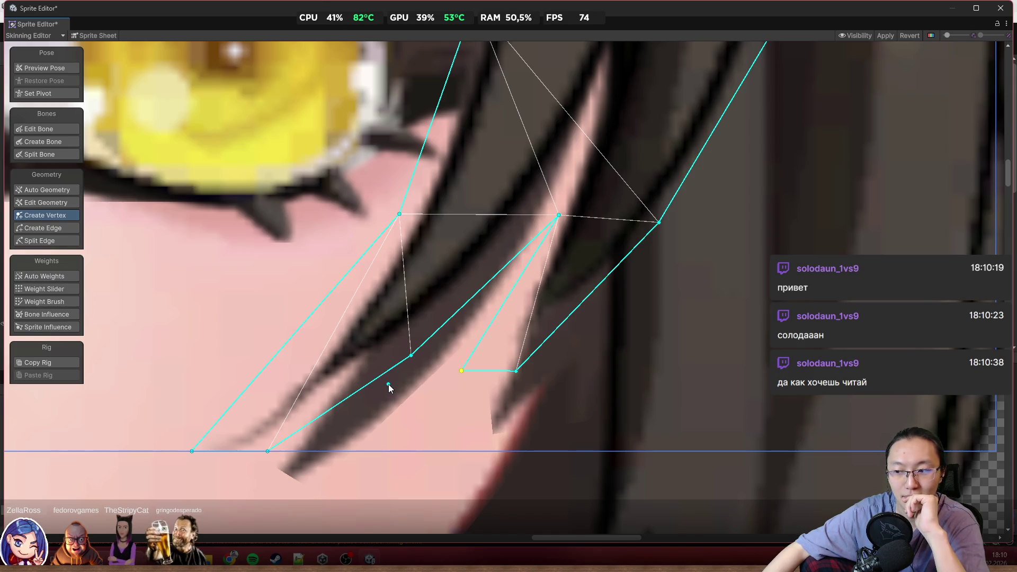
scroll(388, 386, "down", 2)
mouse_move(381, 377)
left_mouse_down()
mouse_move(368, 319)
mouse_move(379, 313)
left_mouse_up()
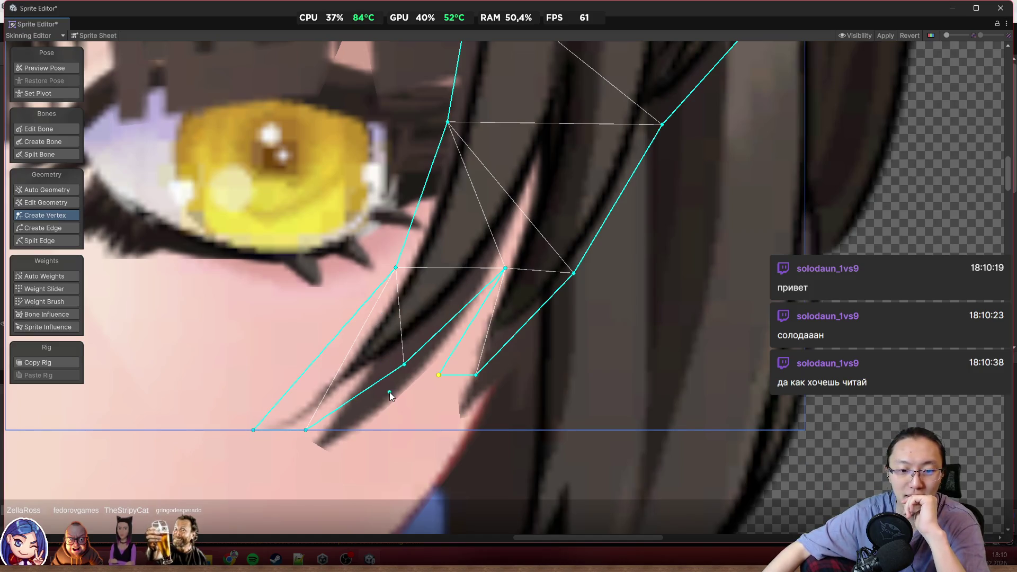
Reshape the strand's lower-left outline, add lower-edge vertices, and turn on pose preview
left_click(390, 392)
scroll(400, 396, "up", 3)
mouse_move(390, 358)
left_mouse_down()
mouse_move(277, 454)
mouse_move(180, 461)
mouse_move(184, 482)
left_mouse_up()
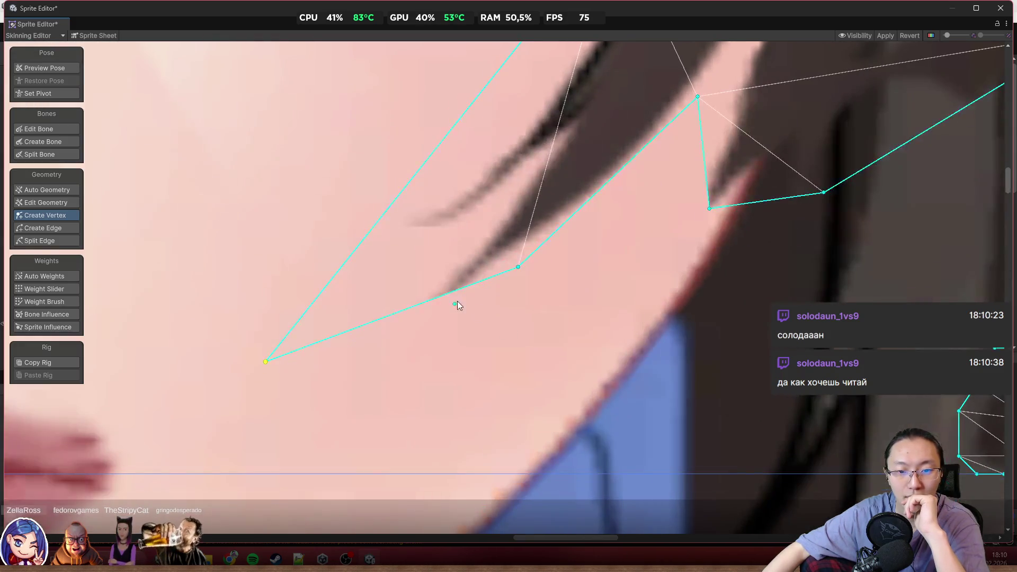
left_click_drag(516, 268, 558, 298)
left_click(395, 333)
scroll(387, 371, "up", 2)
scroll(463, 275, "up", 3)
left_click(463, 275)
scroll(500, 299, "down", 3)
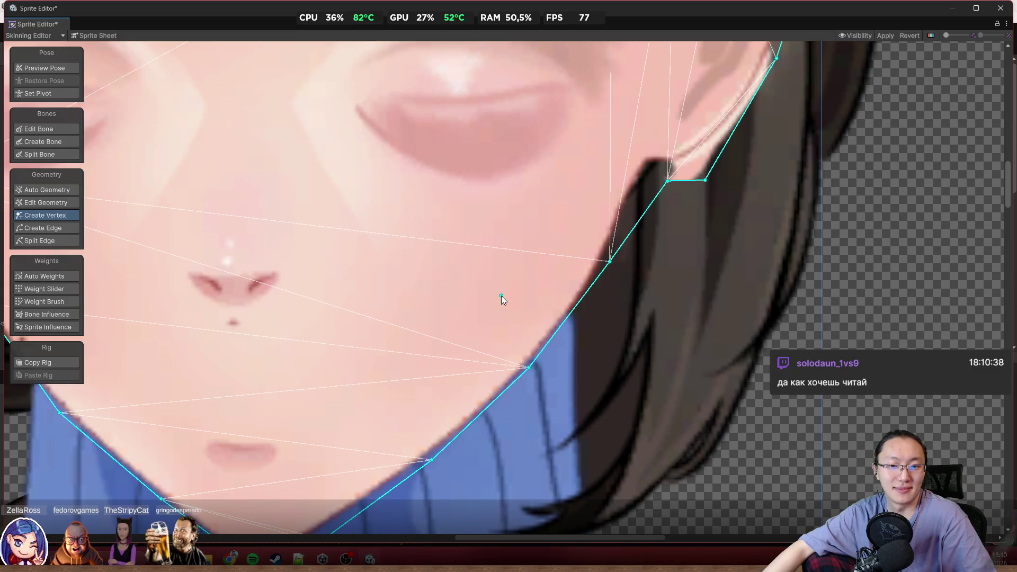
left_click(63, 72)
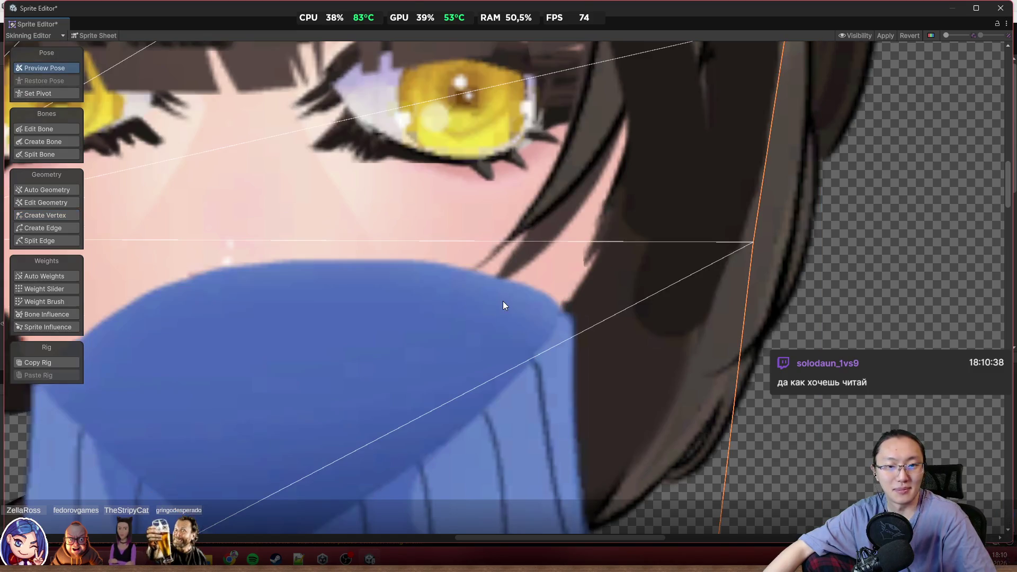
Delete all vertices of the small stray hair mesh piece
left_click(503, 301)
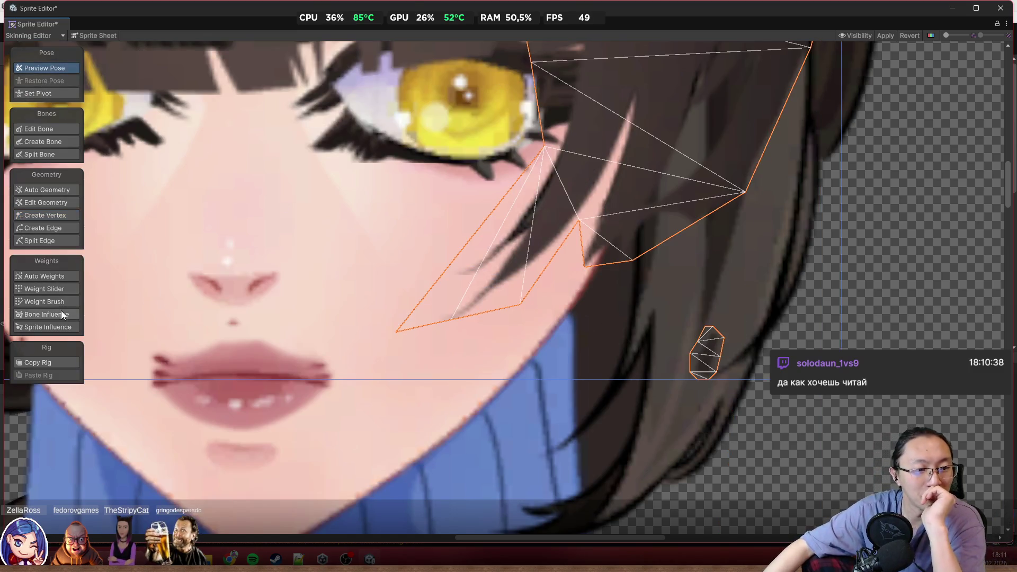
left_click(58, 200)
left_click_drag(746, 259, 620, 453)
key("Delete")
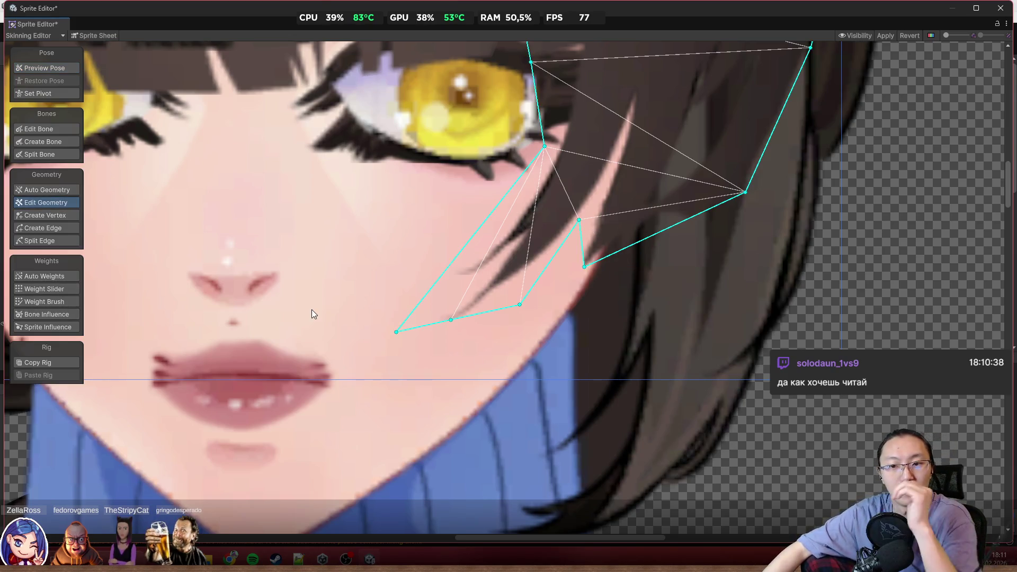
Add a vertex on the strand's bottom edge and realign a lower vertex onto that edge
left_click(58, 216)
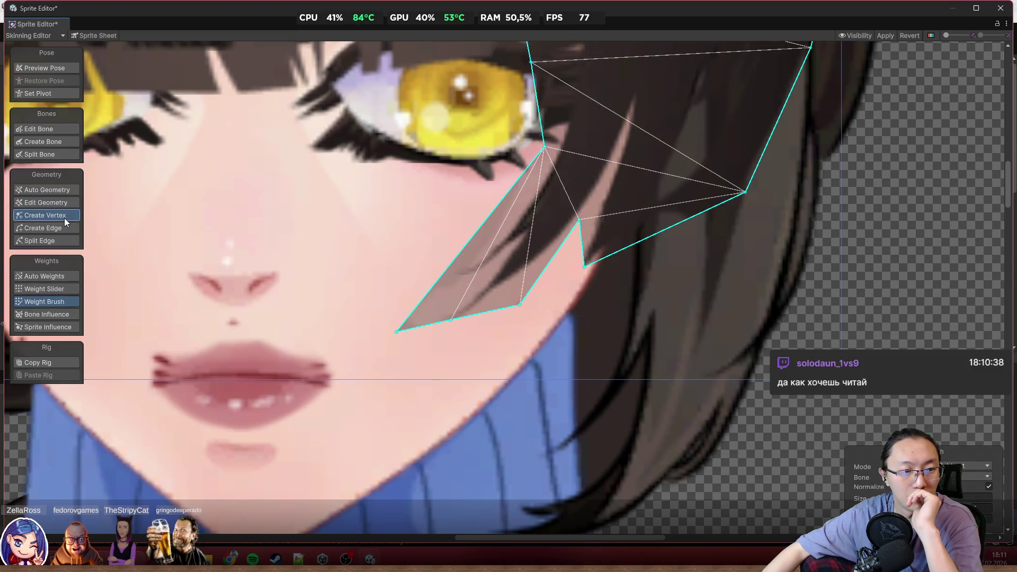
scroll(545, 288, "up", 1)
scroll(545, 287, "up", 1)
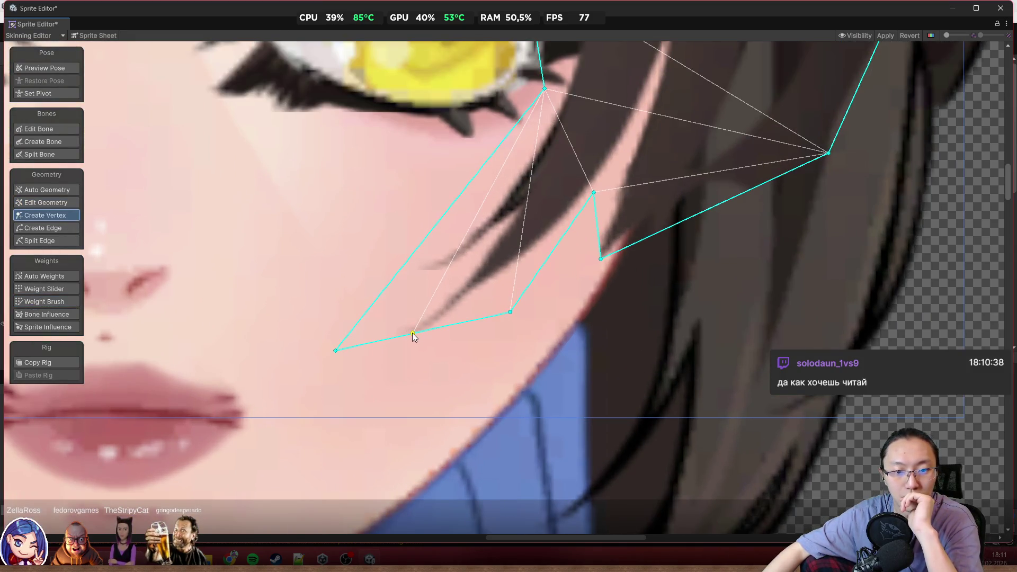
left_click_drag(413, 337, 408, 363)
scroll(463, 336, "down", 1)
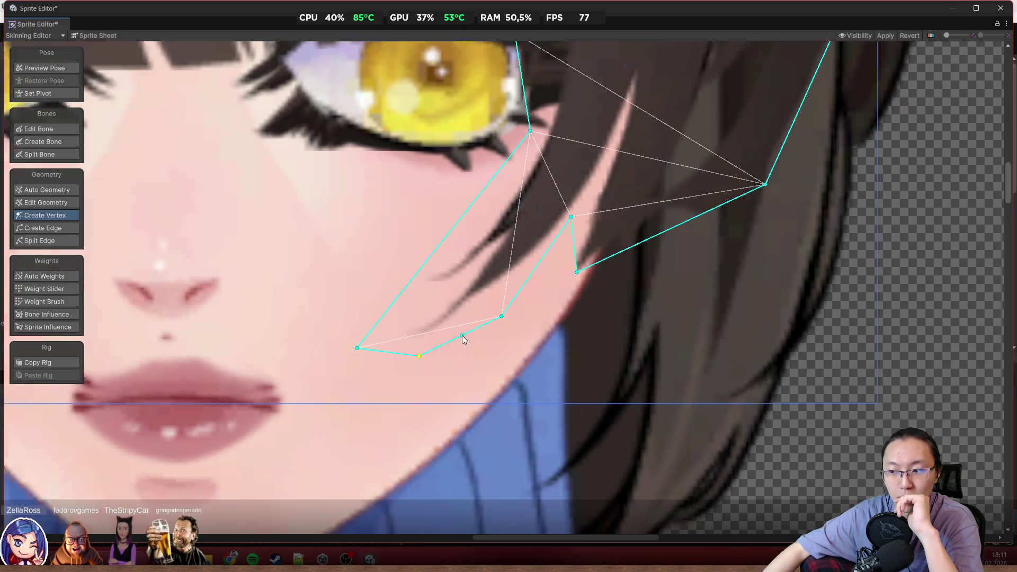
scroll(463, 336, "down", 1)
left_click_drag(462, 335, 460, 315)
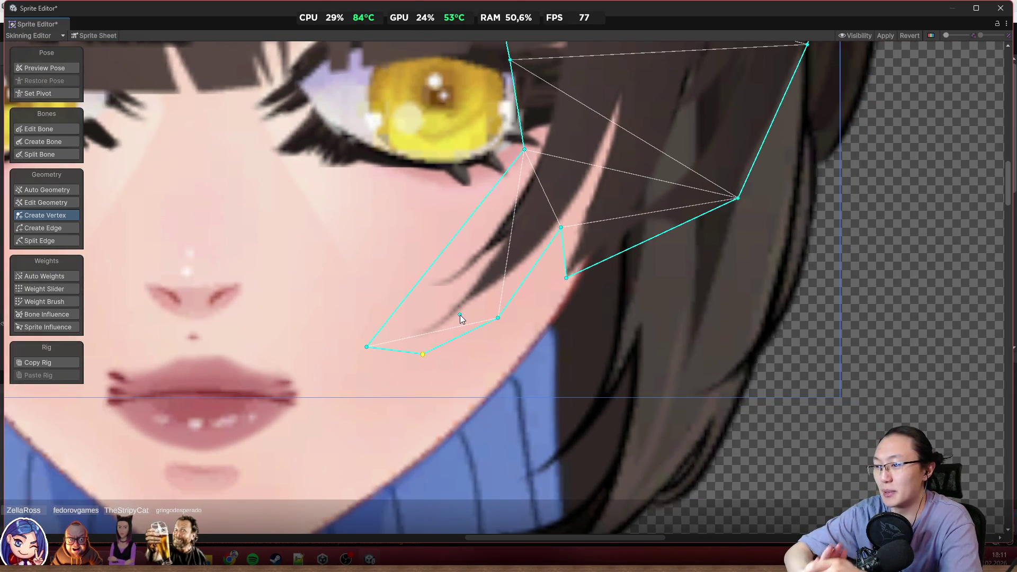
left_click_drag(459, 315, 445, 351)
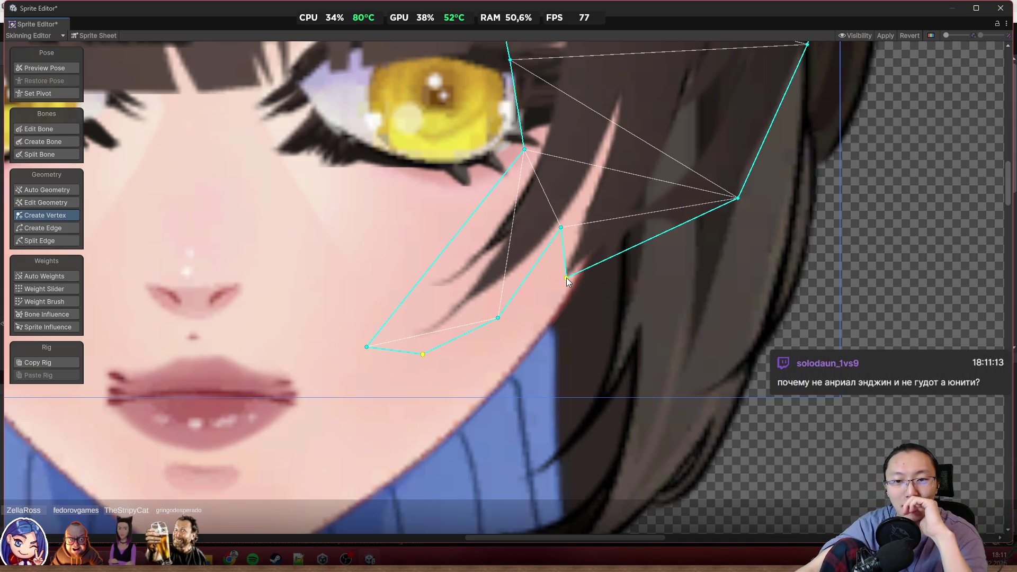
Pull the inner notch down and add vertices along the notch and cheek-side edges
mouse_move(567, 278)
left_mouse_down()
mouse_move(634, 344)
mouse_move(619, 291)
left_mouse_up()
left_click(584, 253)
left_click_drag(584, 253, 529, 306)
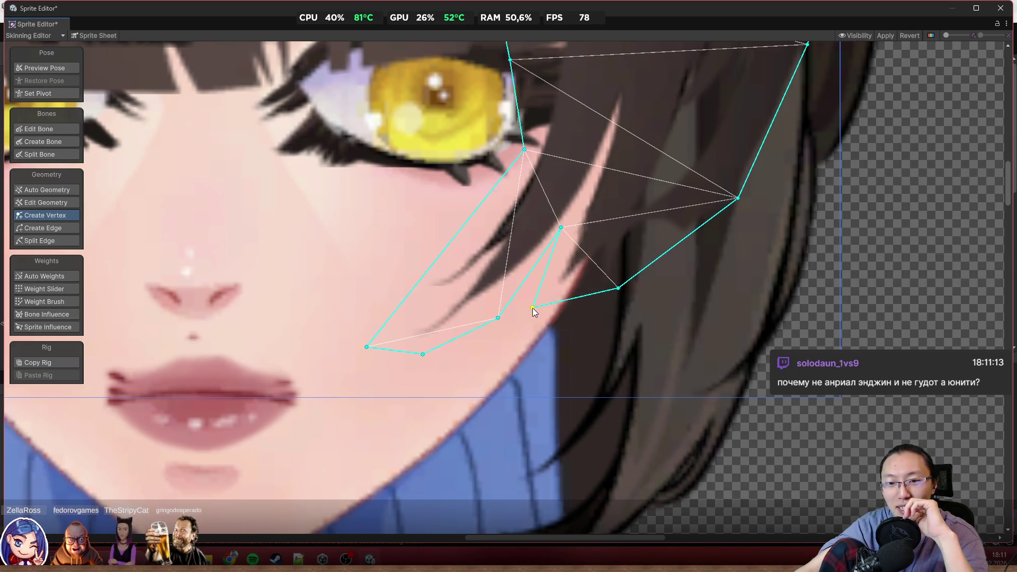
scroll(559, 279, "down", 3)
scroll(559, 281, "up", 2)
left_click(503, 272)
left_click_drag(434, 344, 424, 333)
Nudge the vertex below the eye down-left to tighten the outline onto the hair edge
scroll(662, 253, "down", 3)
scroll(653, 288, "up", 4)
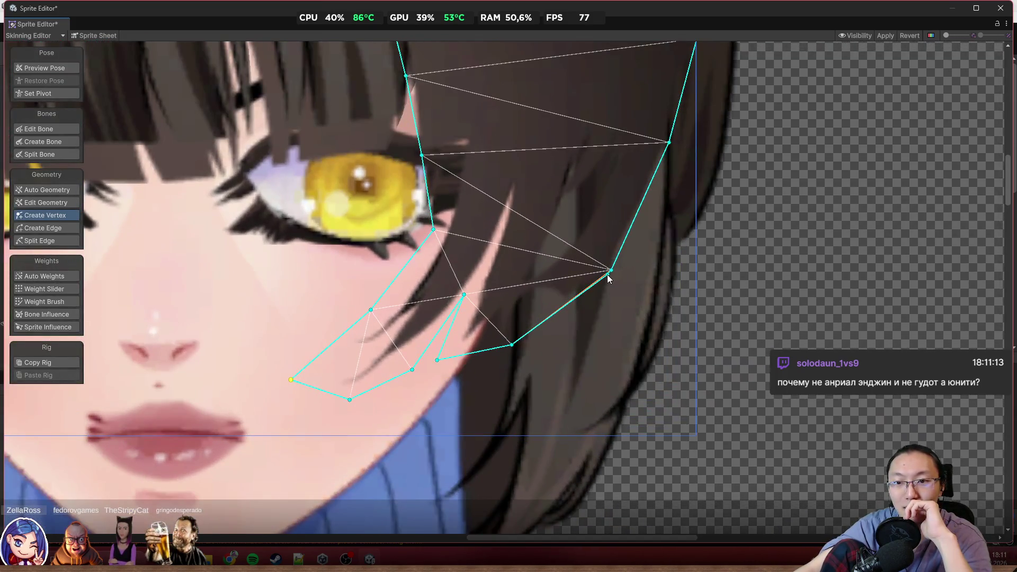
scroll(607, 275, "down", 3)
scroll(510, 284, "up", 3)
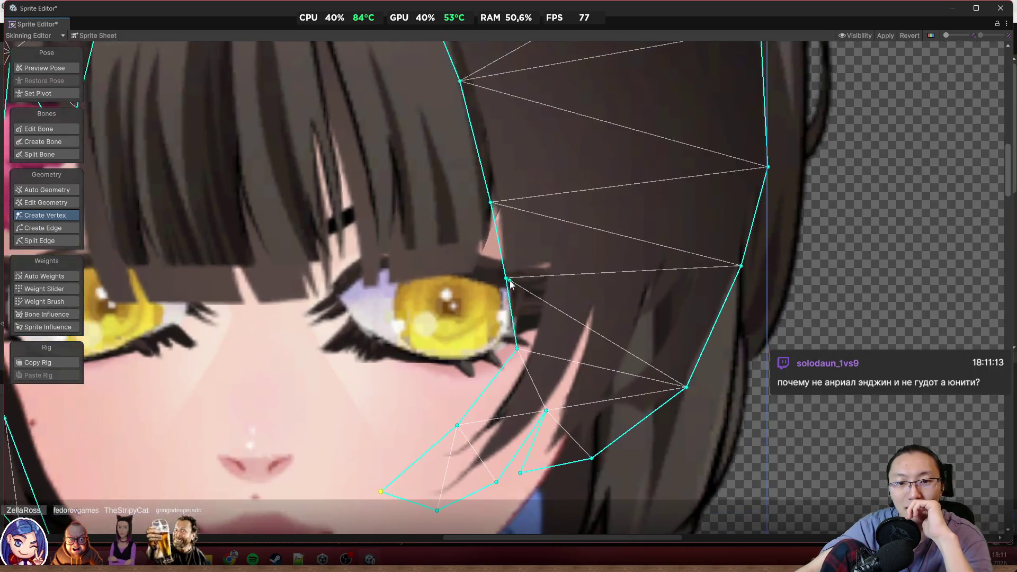
left_click_drag(519, 350, 510, 356)
scroll(508, 280, "down", 3)
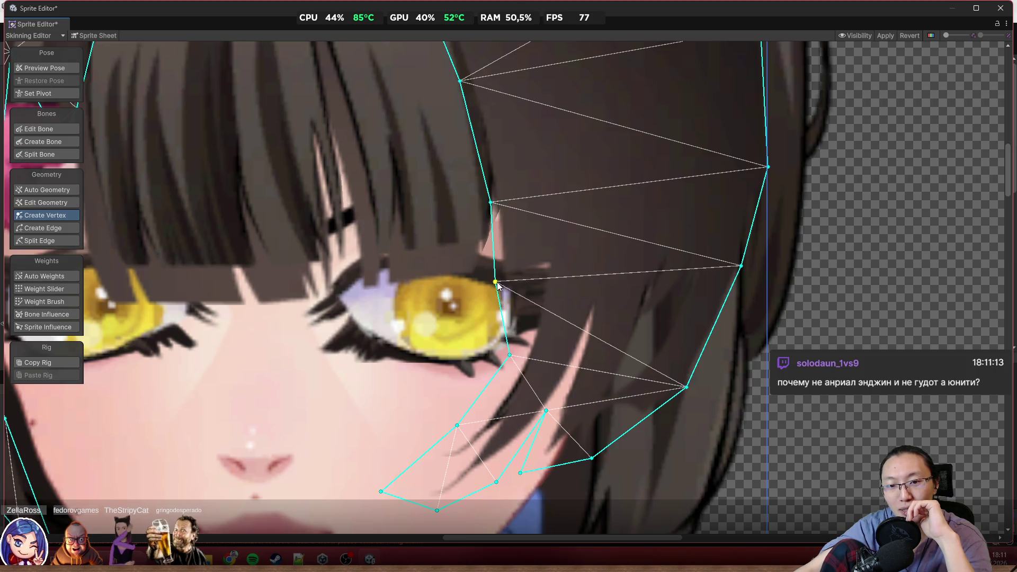
scroll(505, 253, "up", 5)
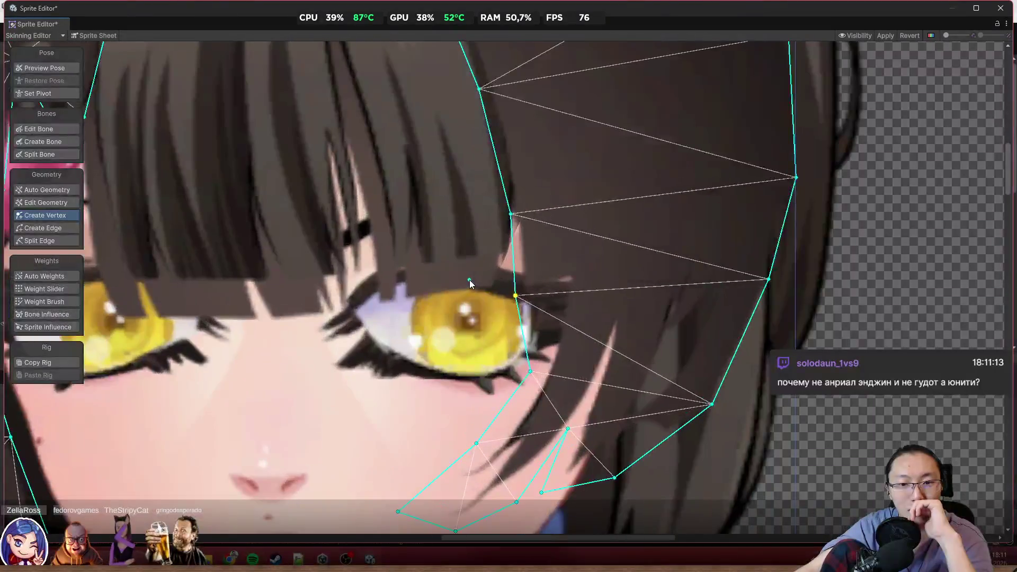
left_click(501, 235)
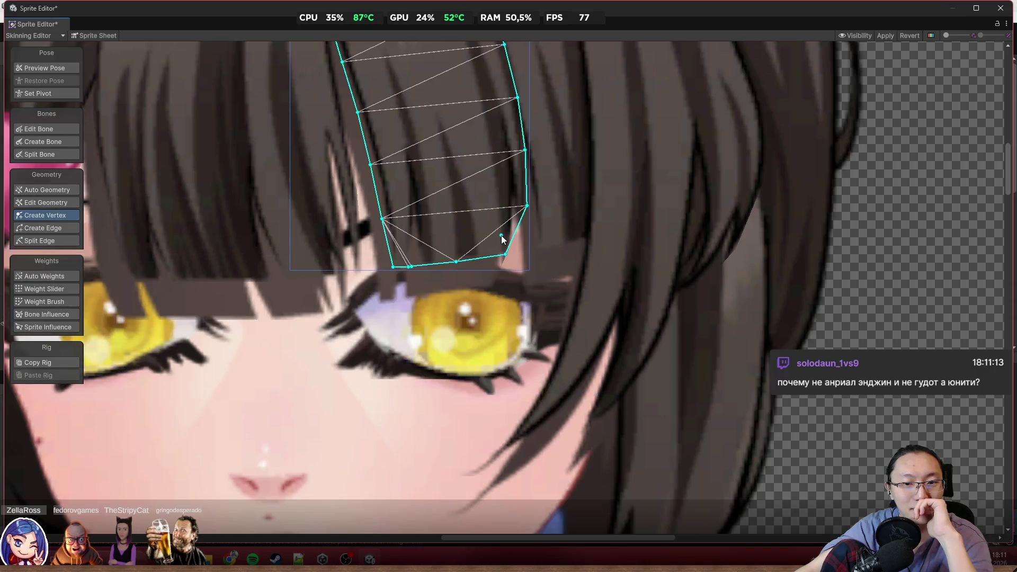
Cycle through the overlapping sprites until the hair bang strand over the eye is selected
left_click(486, 270)
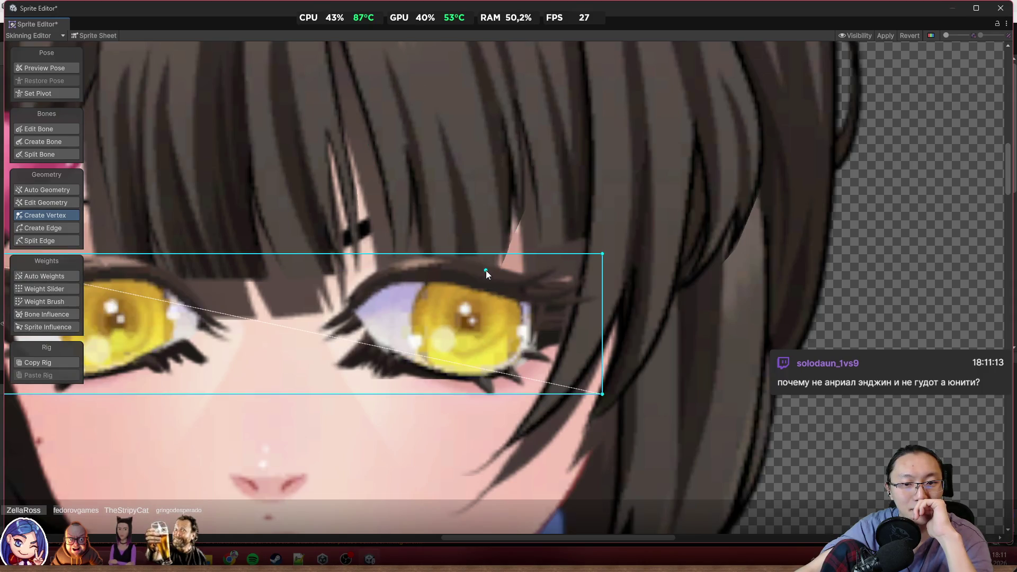
left_click(500, 225)
left_click(513, 203)
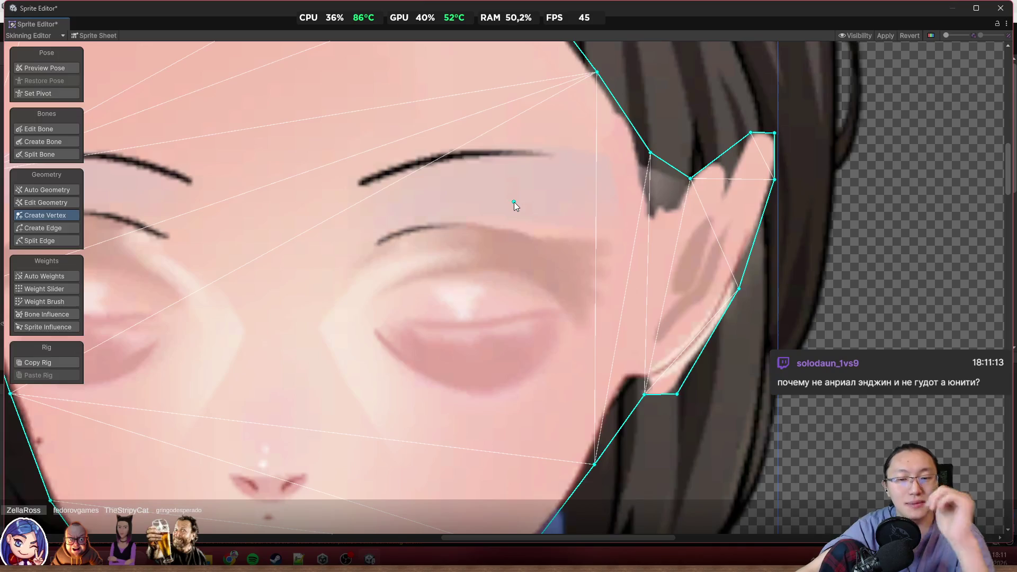
left_click(513, 203)
left_click(30, 65)
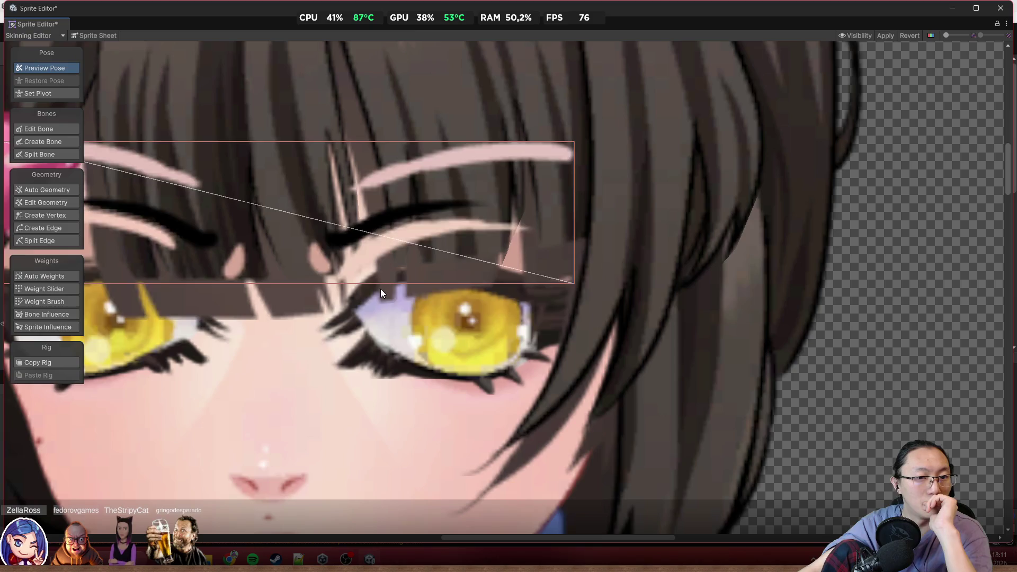
left_click(380, 288)
left_click(381, 288)
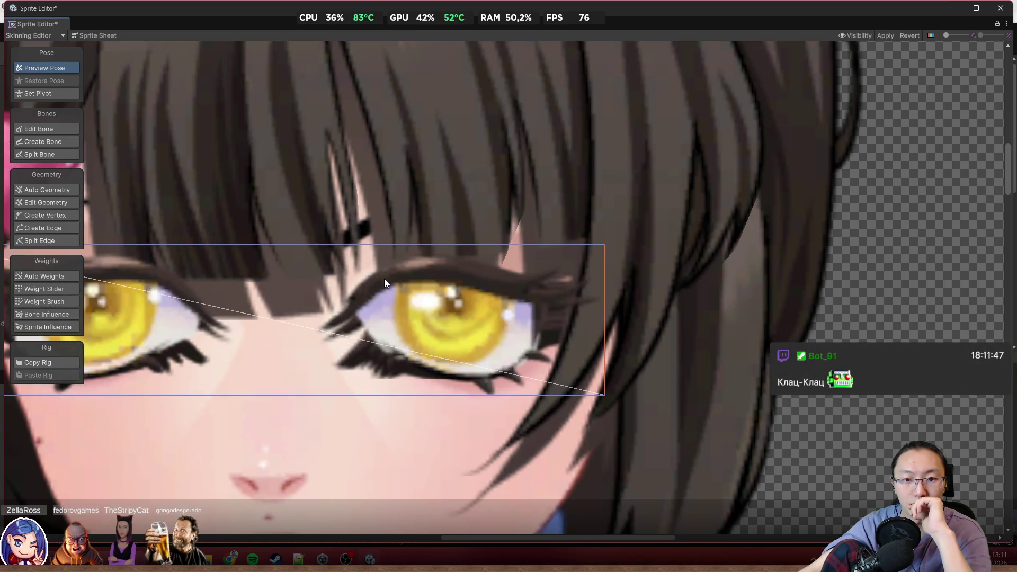
left_click(384, 278)
left_click(545, 272)
left_click(450, 256)
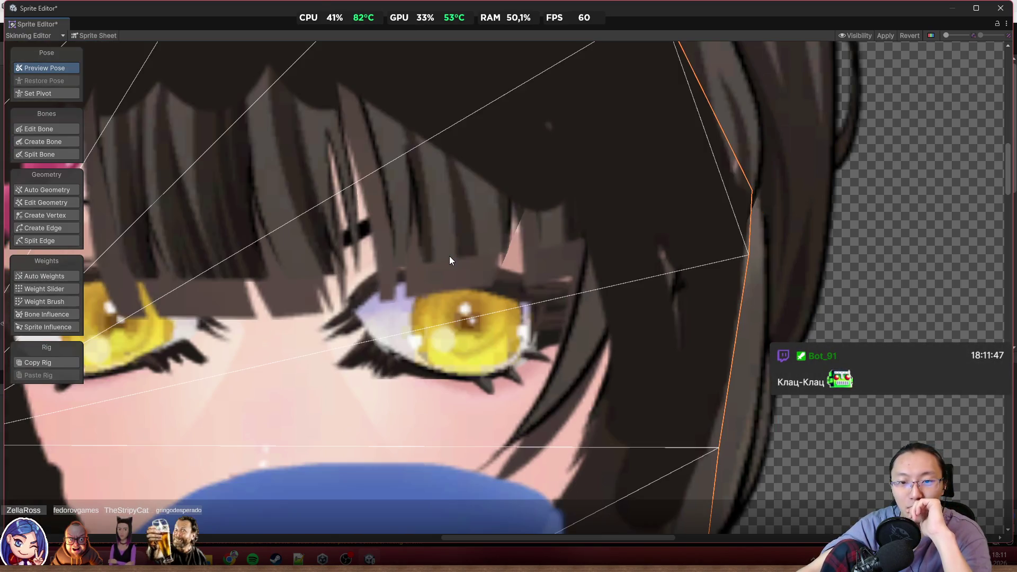
left_click(493, 269)
left_click(493, 271)
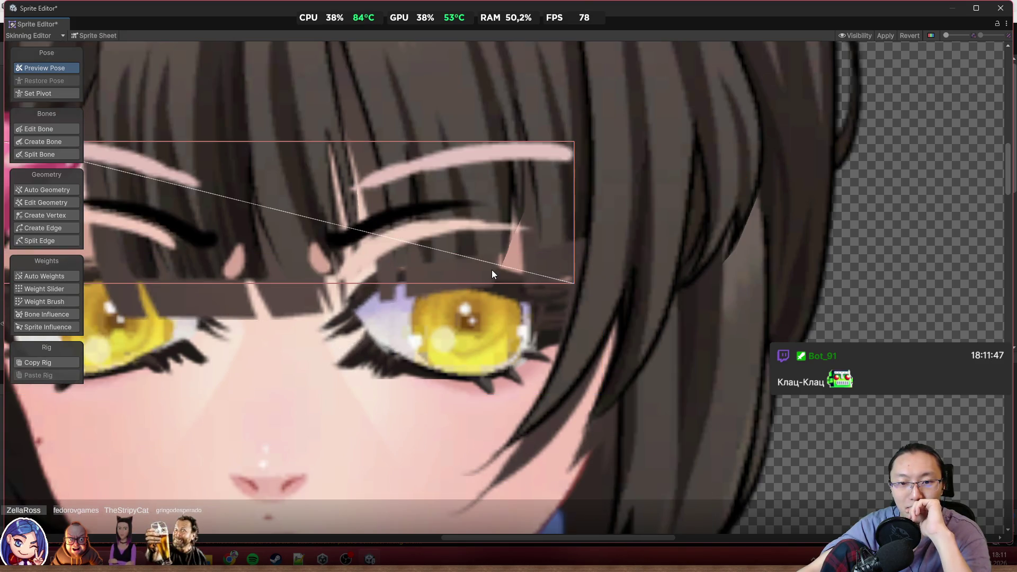
left_click(492, 271)
left_click(493, 271)
left_click(492, 271)
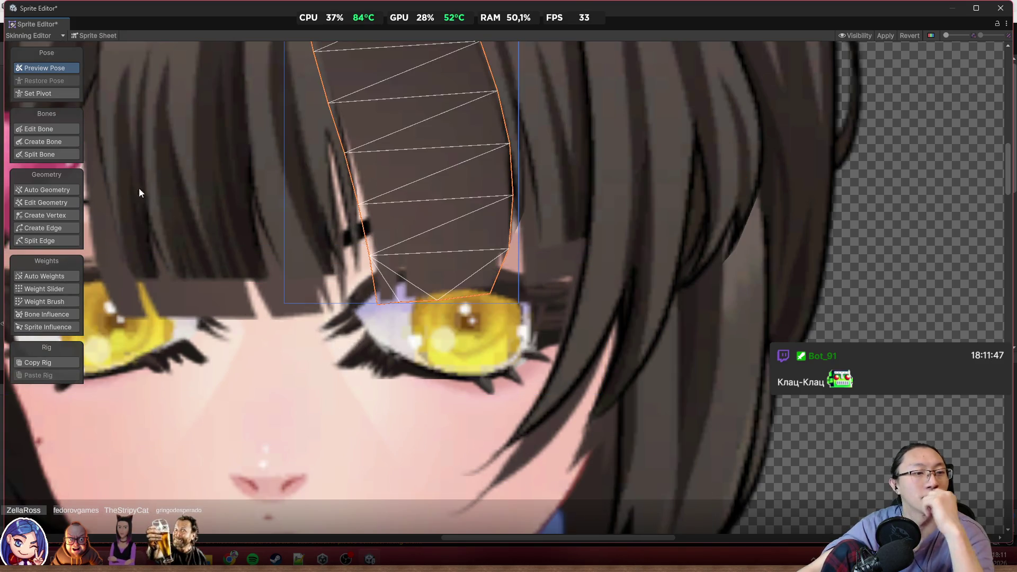
Add a corner vertex and slide the bang's bottom-edge vertices right along the eyelid line
left_click(65, 215)
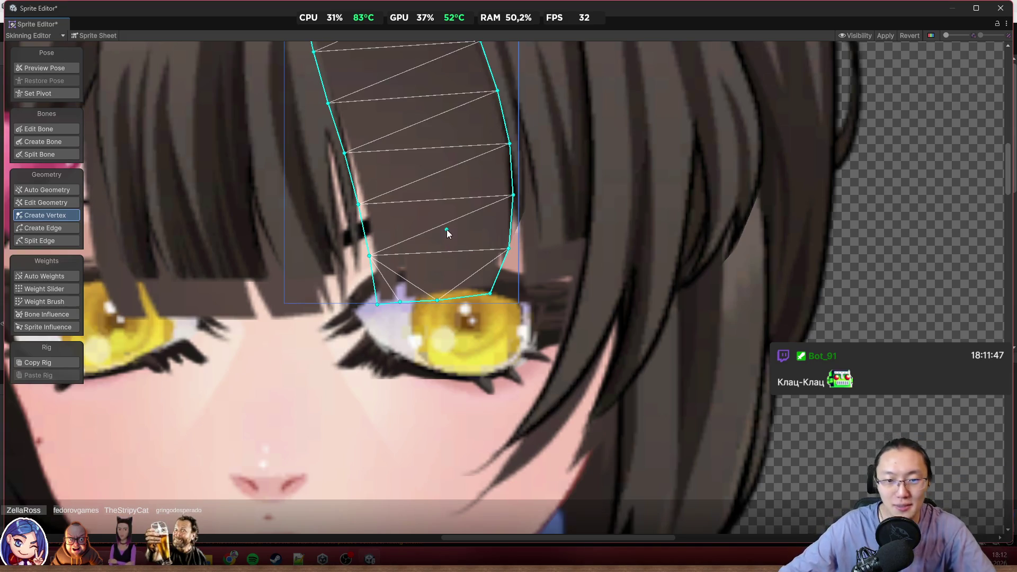
scroll(501, 303, "up", 1)
left_click_drag(489, 289, 512, 292)
left_click_drag(513, 229, 518, 234)
left_click(519, 291)
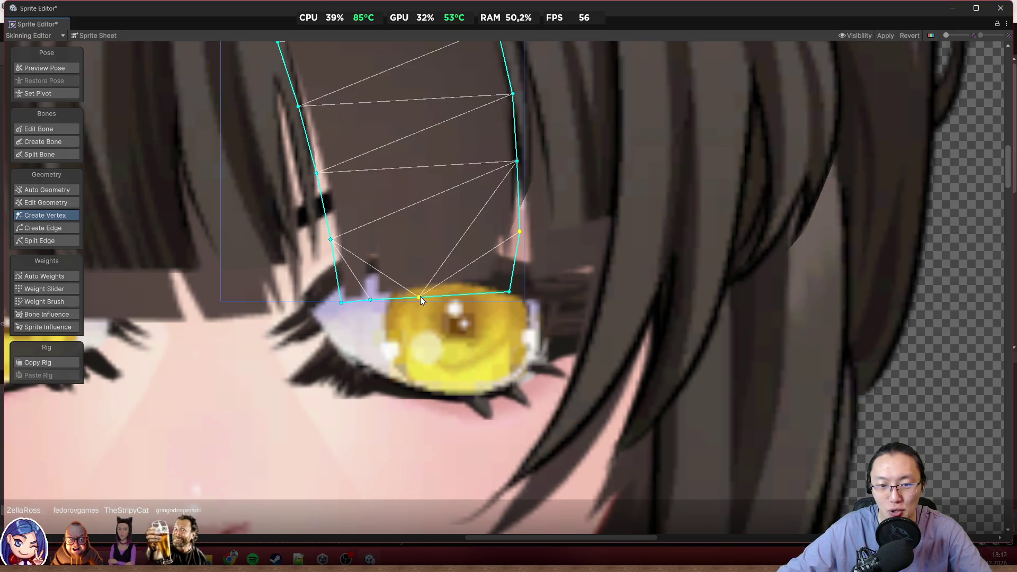
left_click_drag(421, 297, 470, 295)
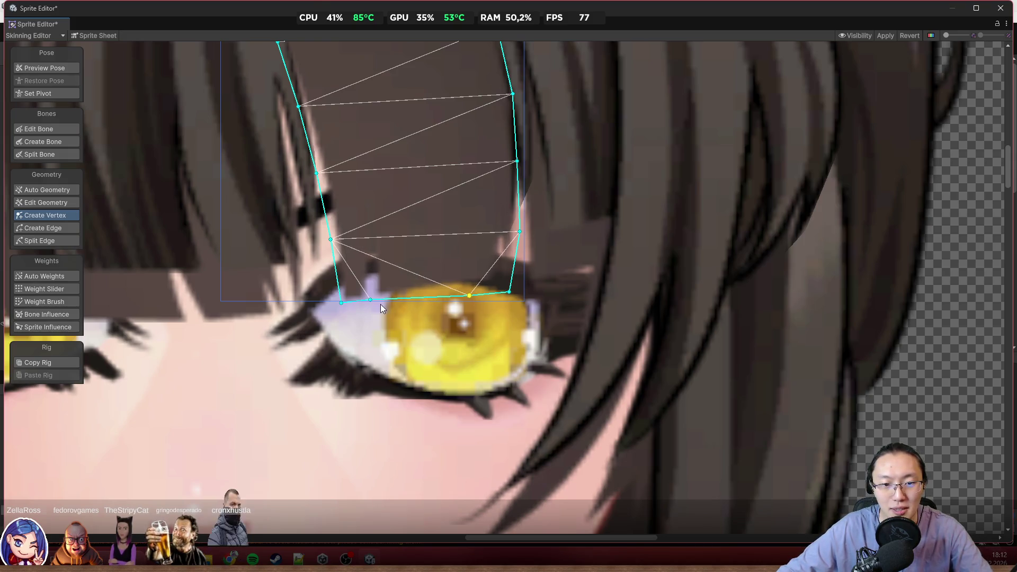
left_click_drag(370, 300, 403, 299)
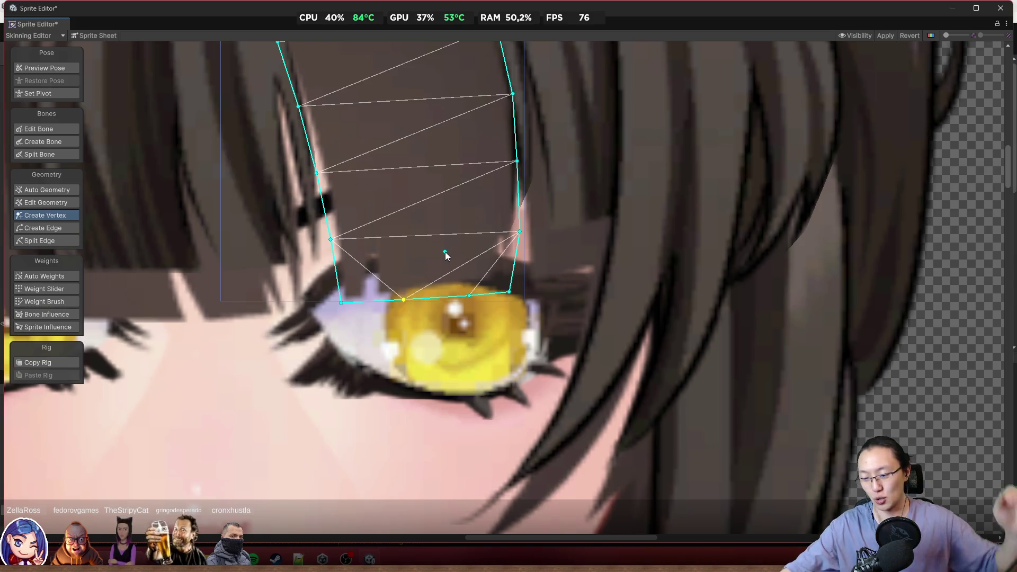
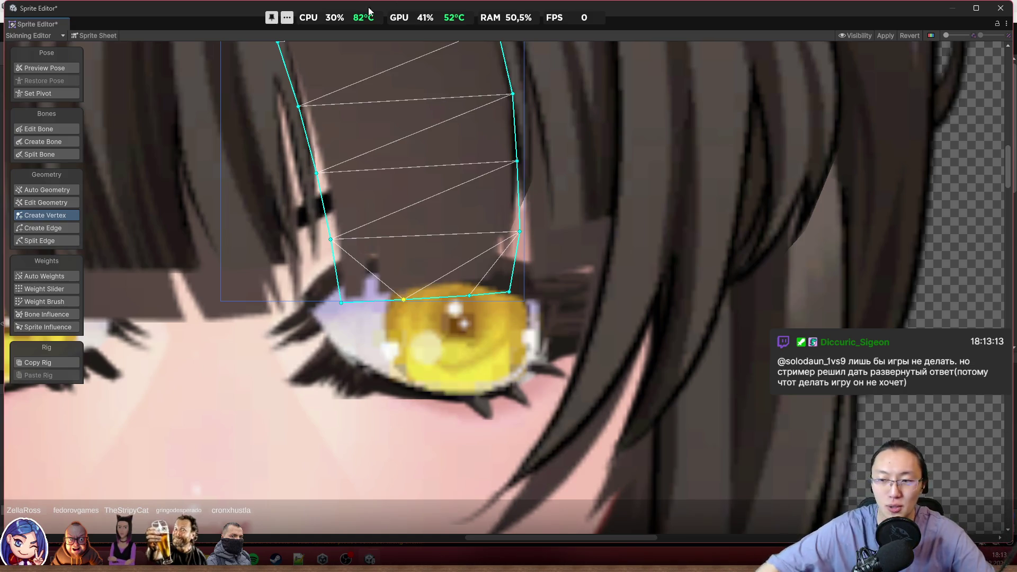
Select the fringe strand sprite above the right eye
left_click_drag(417, 287, 482, 398)
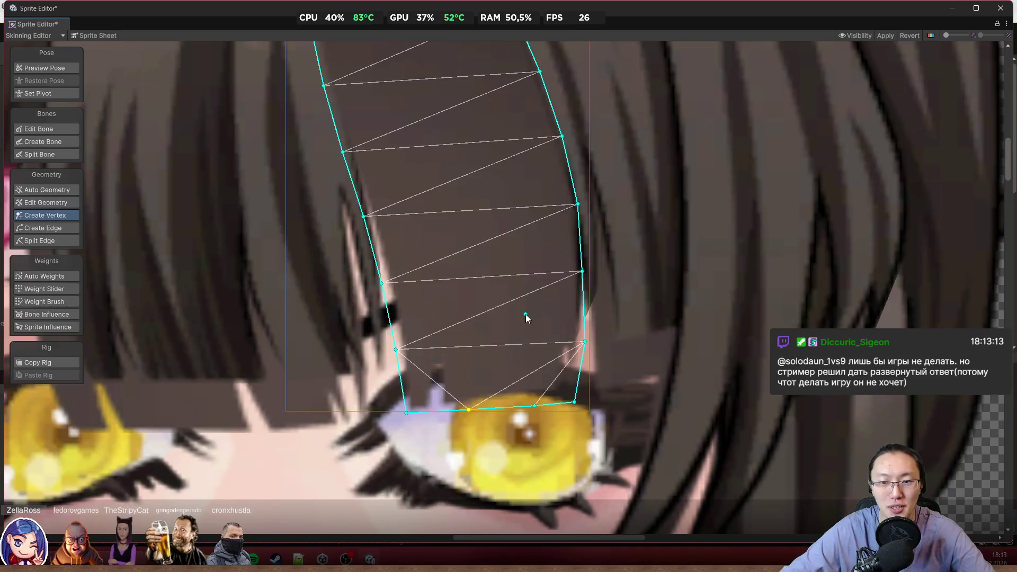
scroll(541, 306, "down", 5)
scroll(578, 295, "up", 6)
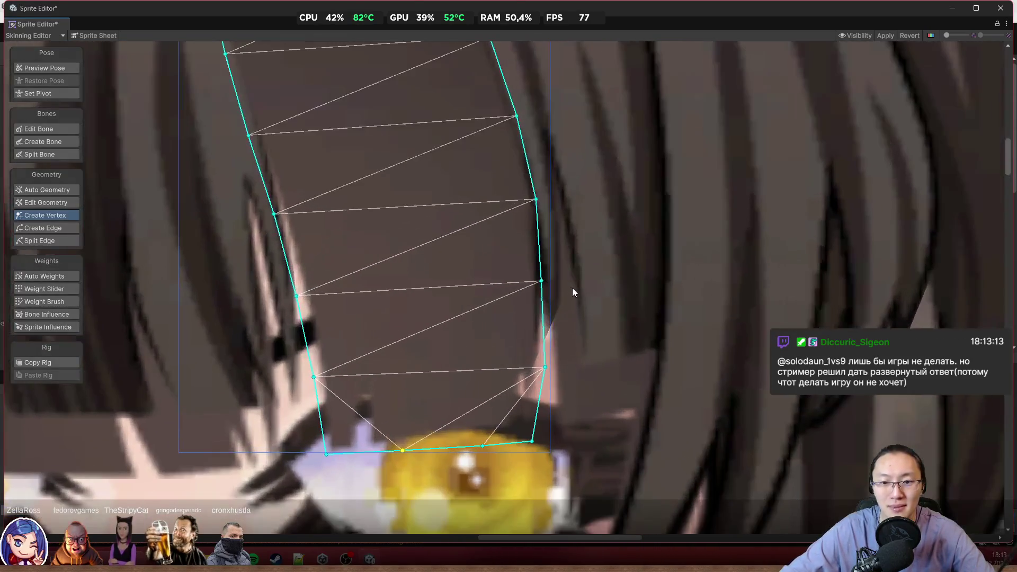
scroll(557, 294, "up", 4)
left_click(37, 66)
left_click(526, 369)
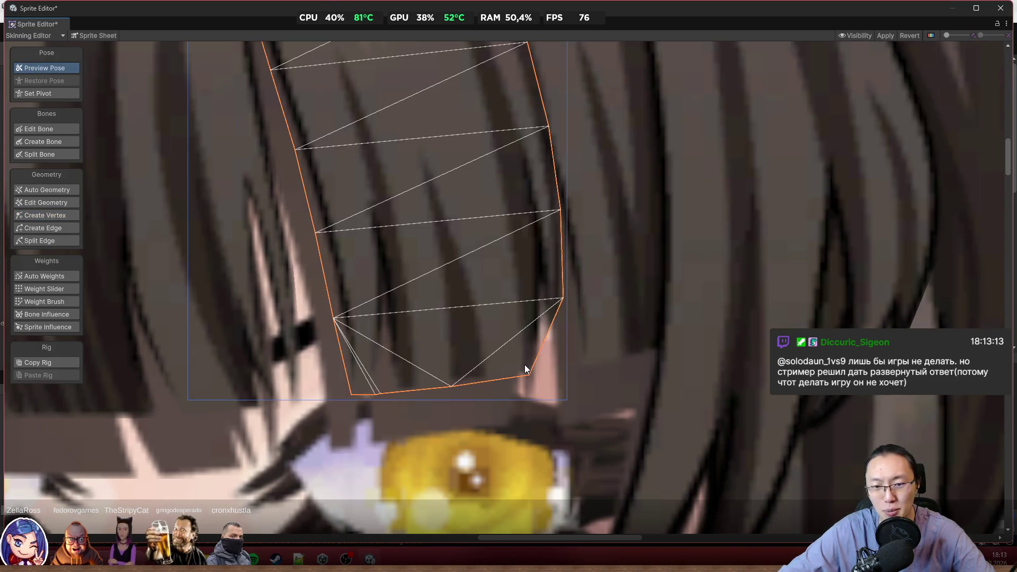
With Create Vertex, add and delete a vertex and move the corner vertex to the hair's edge
left_click(61, 215)
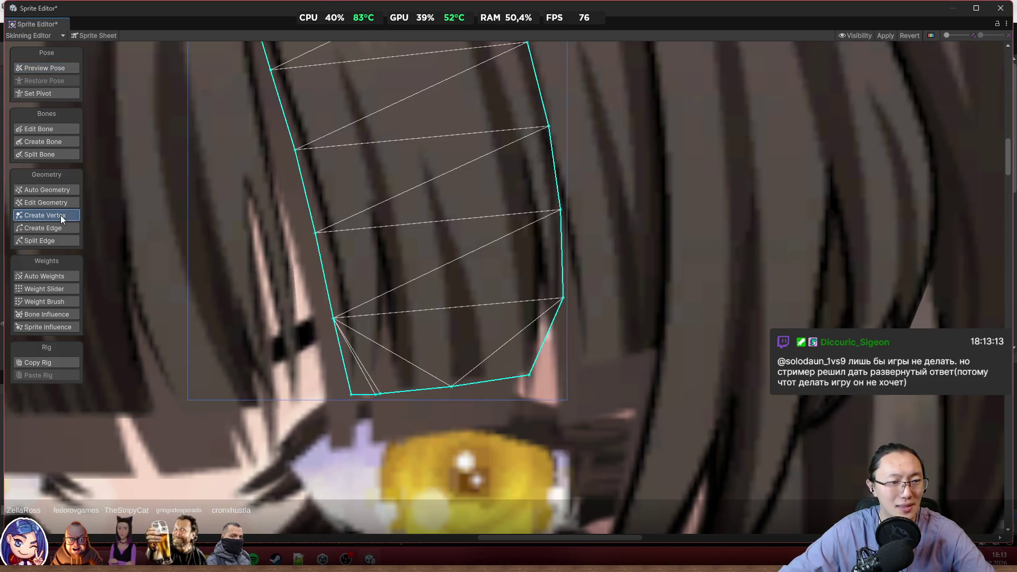
left_click(557, 354)
key("Delete")
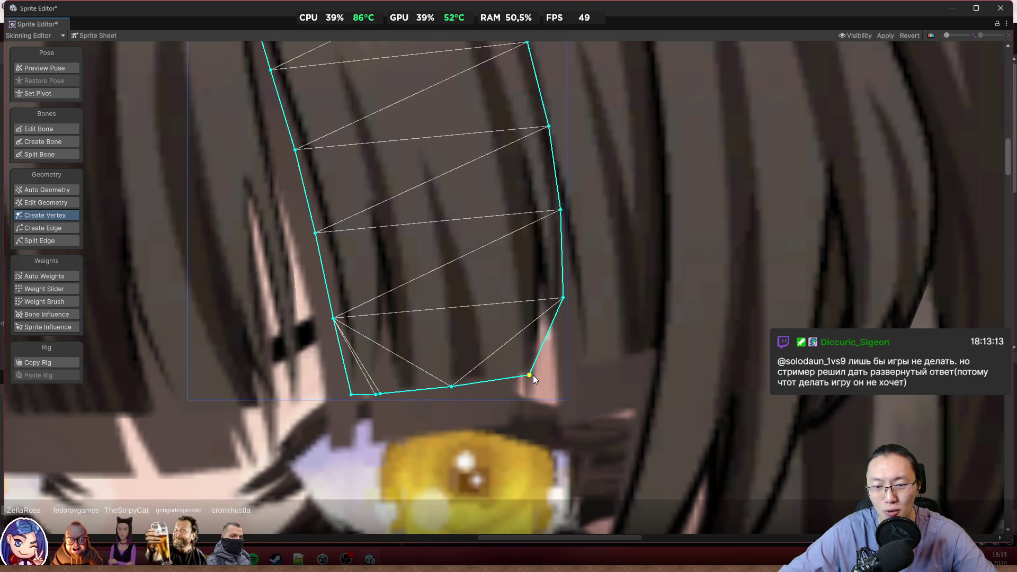
left_click_drag(530, 376, 567, 379)
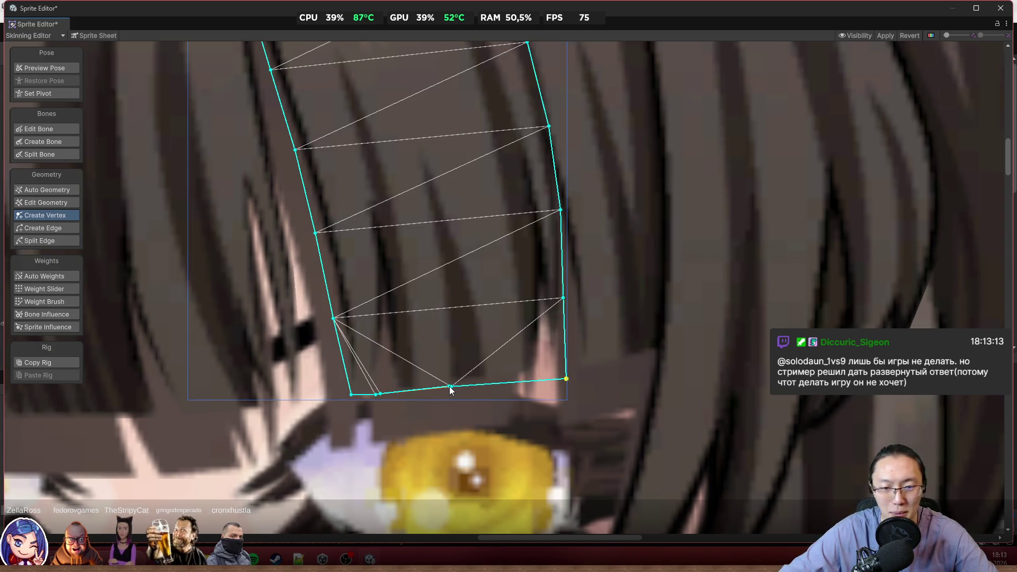
Slide the bottom vertices along the hair's lower edge and push both bottom corners outward
left_click_drag(453, 388, 516, 386)
left_click_drag(382, 396, 443, 390)
left_click_drag(376, 395, 391, 391)
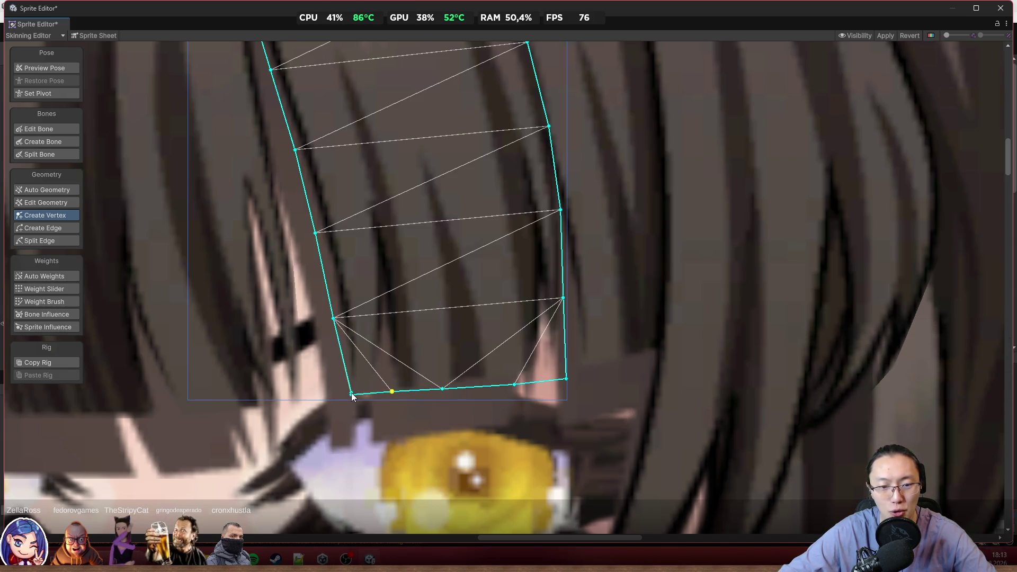
mouse_move(351, 394)
left_mouse_down()
mouse_move(342, 394)
mouse_move(454, 395)
left_mouse_up()
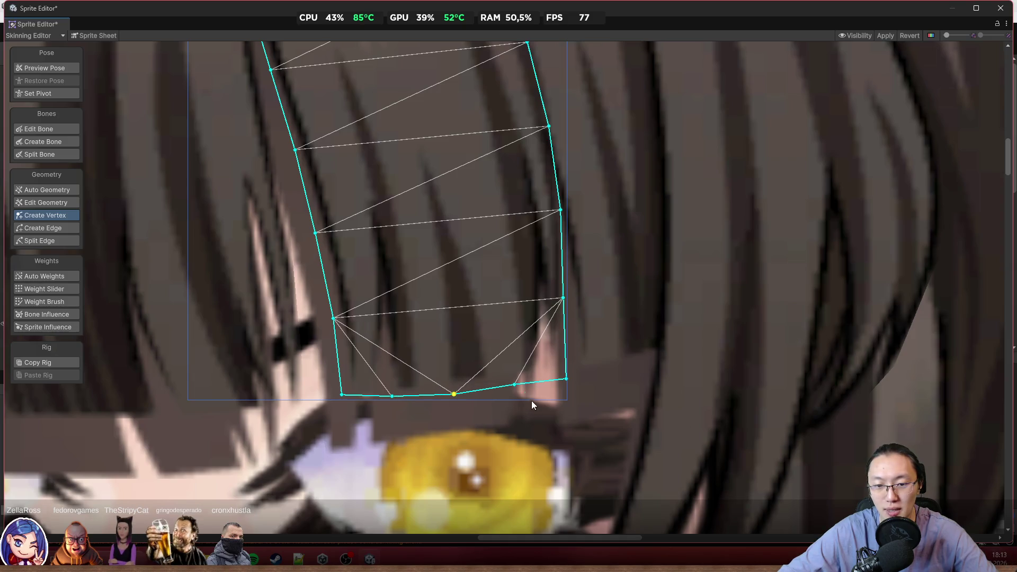
left_click_drag(515, 386, 519, 388)
scroll(554, 385, "down", 2)
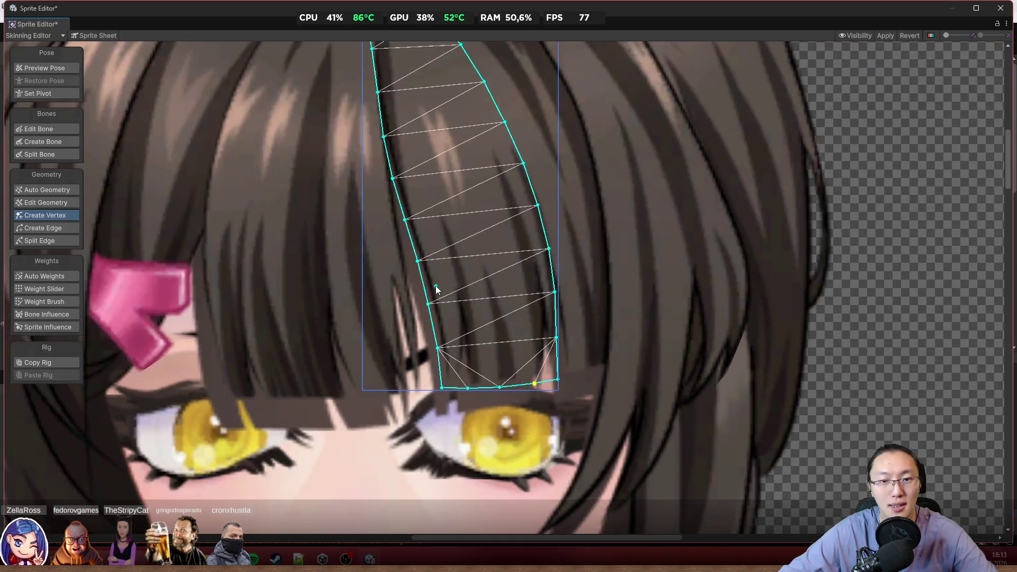
scroll(443, 293, "down", 1)
scroll(440, 286, "up", 2)
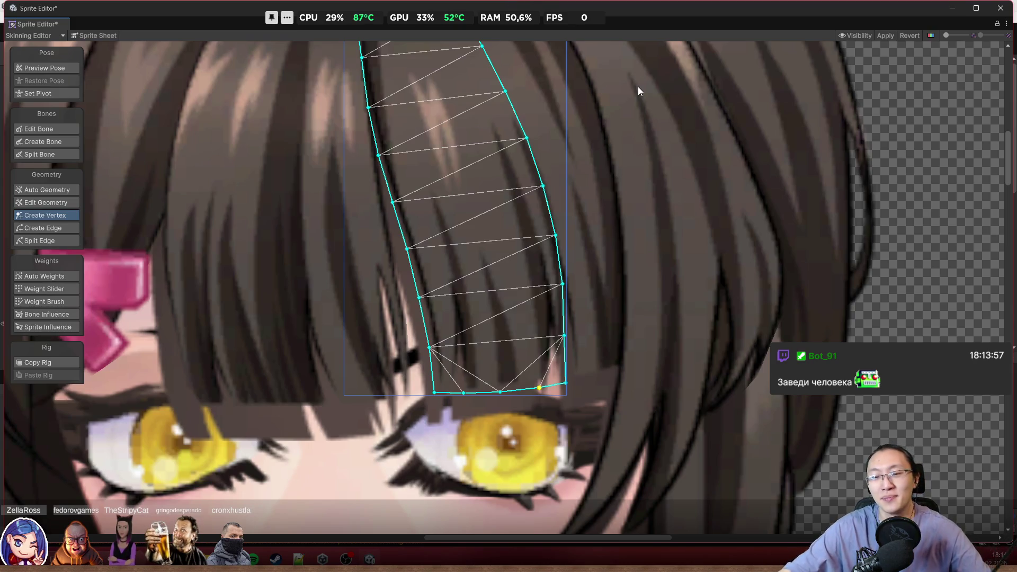
scroll(579, 194, "up", 4)
scroll(503, 180, "down", 3)
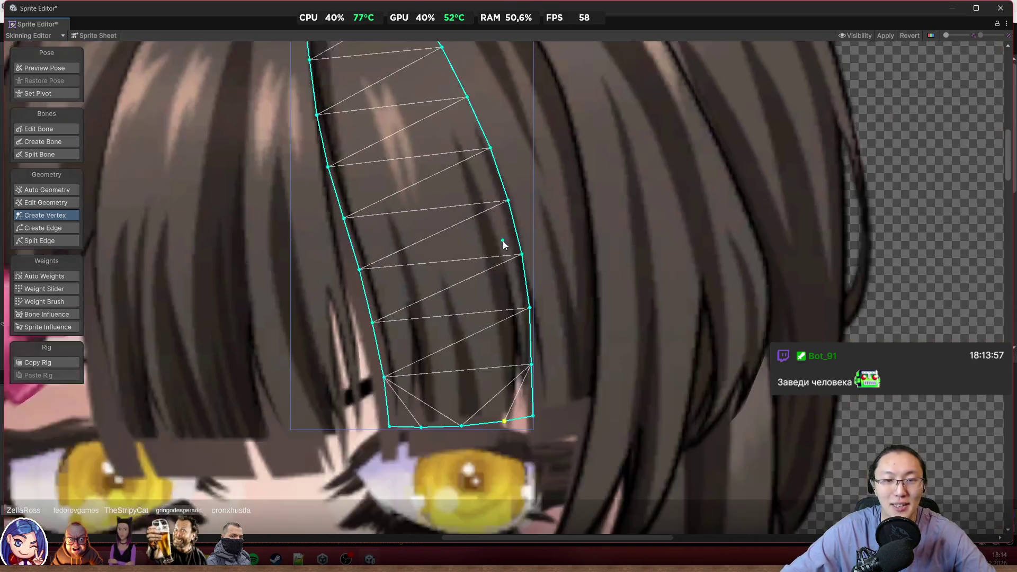
scroll(504, 240, "down", 3)
scroll(572, 237, "up", 1)
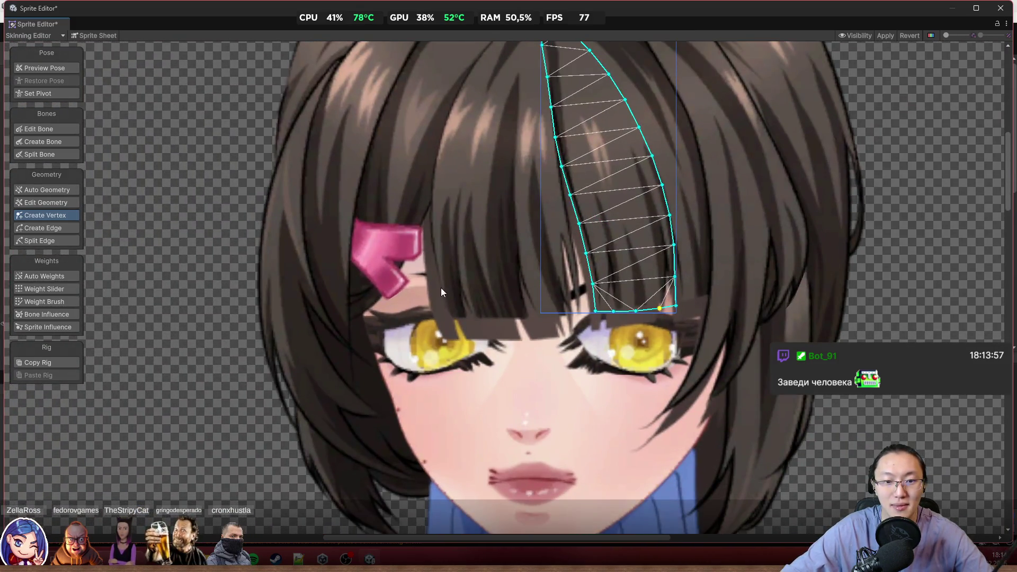
scroll(332, 288, "down", 3)
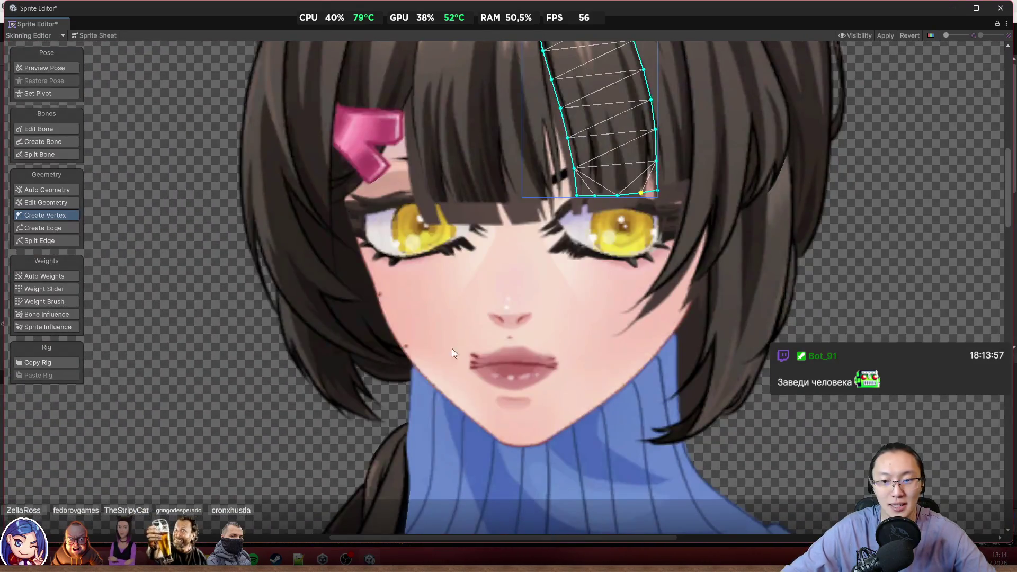
scroll(334, 356, "up", 4)
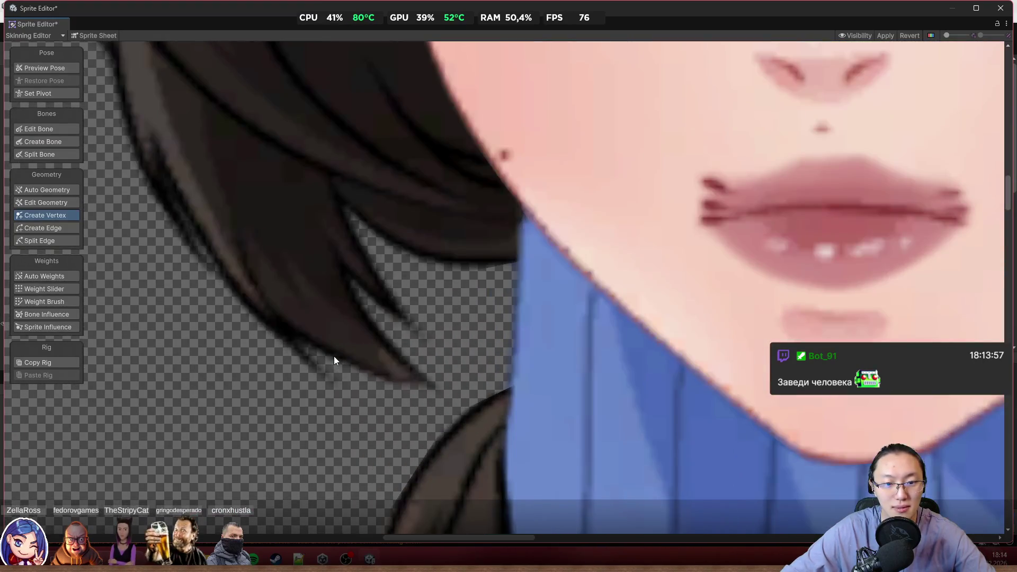
scroll(334, 356, "down", 6)
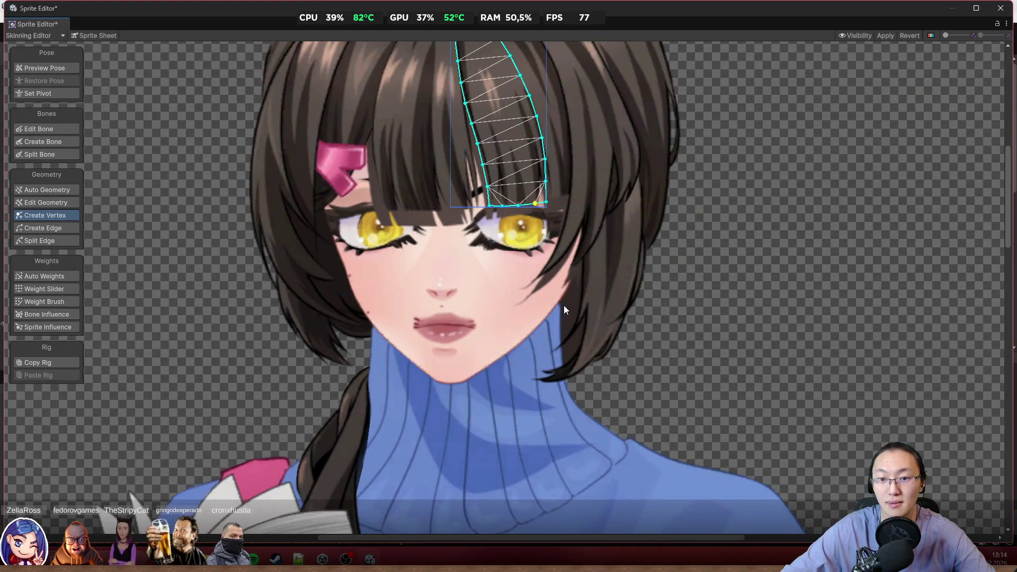
scroll(562, 304, "up", 1)
scroll(622, 205, "up", 5)
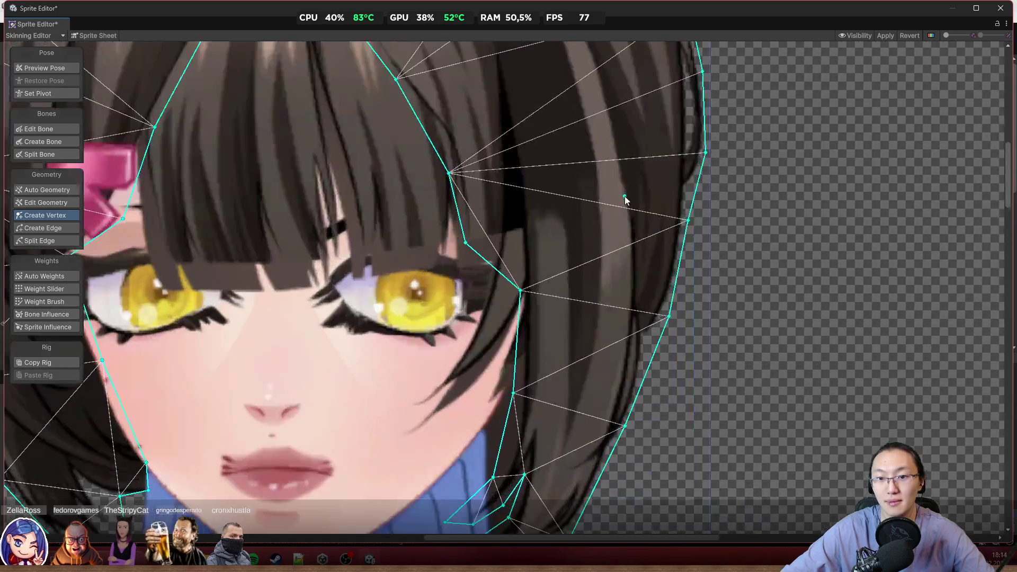
Select the long hair strand on the right of the face for vertex editing
left_click(53, 69)
left_click(554, 167)
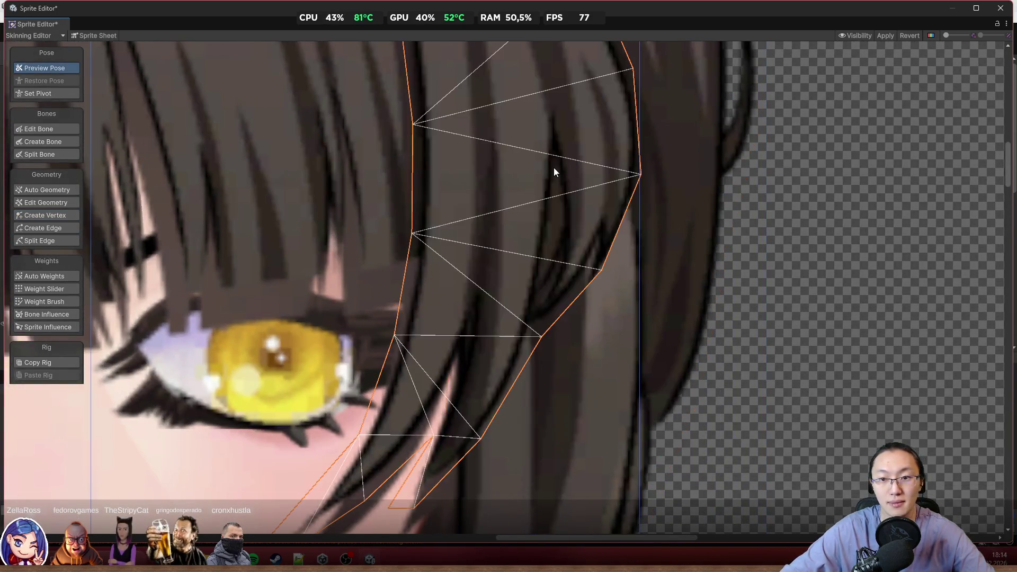
left_click(53, 216)
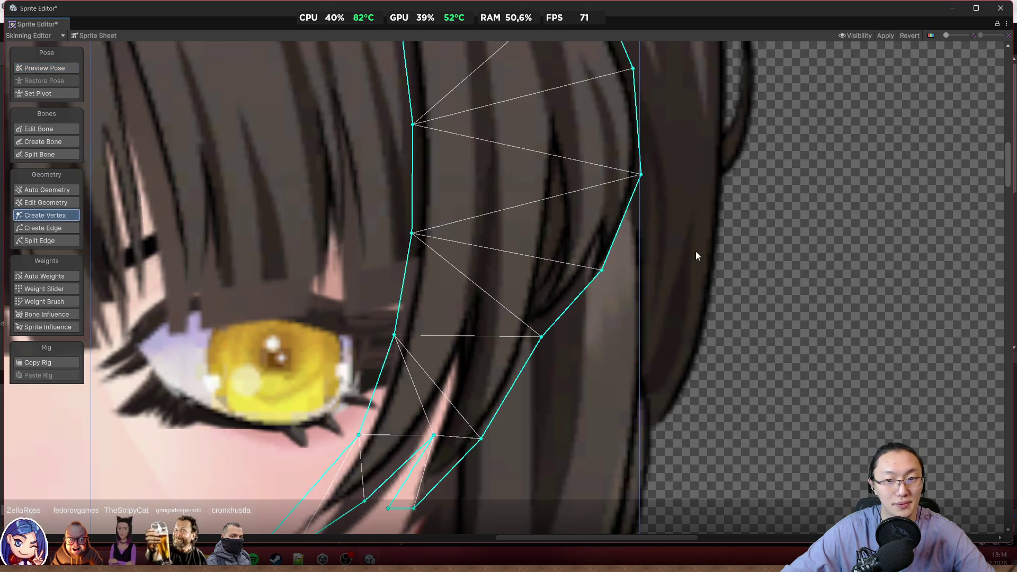
scroll(695, 251, "up", 2)
Add a vertex on the strand's right edge and drag the right-edge vertices onto the hair outline
mouse_move(554, 286)
left_mouse_down()
mouse_move(574, 312)
mouse_move(563, 310)
mouse_move(581, 269)
mouse_move(676, 144)
mouse_move(529, 405)
mouse_move(579, 239)
mouse_move(562, 240)
mouse_move(552, 207)
mouse_move(599, 256)
mouse_move(654, 394)
left_mouse_up()
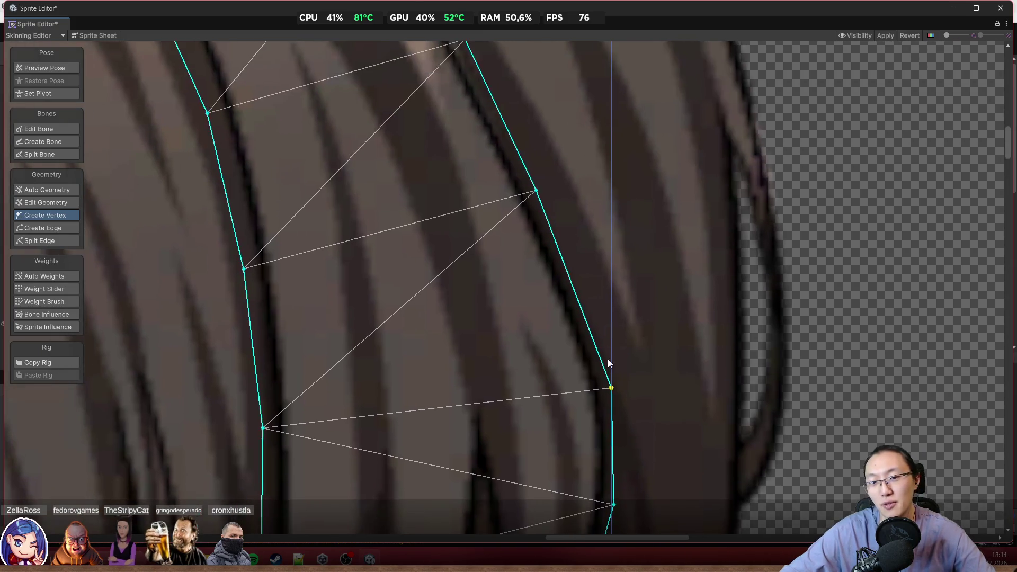
left_click(571, 285)
mouse_move(572, 286)
left_mouse_down()
mouse_move(577, 278)
mouse_move(666, 413)
left_mouse_up()
left_click(626, 324)
left_click_drag(627, 324, 609, 287)
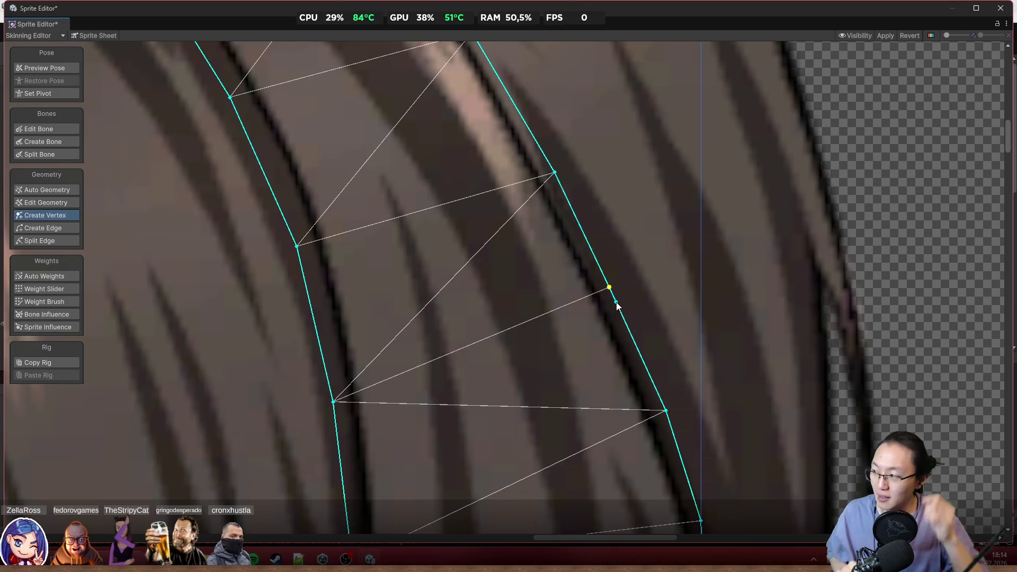
scroll(616, 304, "down", 3)
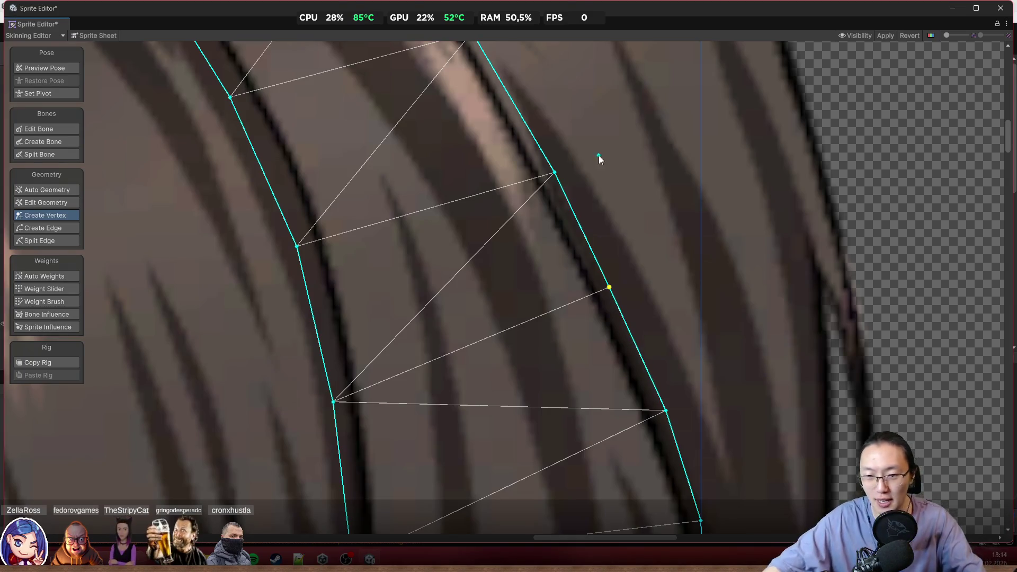
scroll(588, 320, "down", 5)
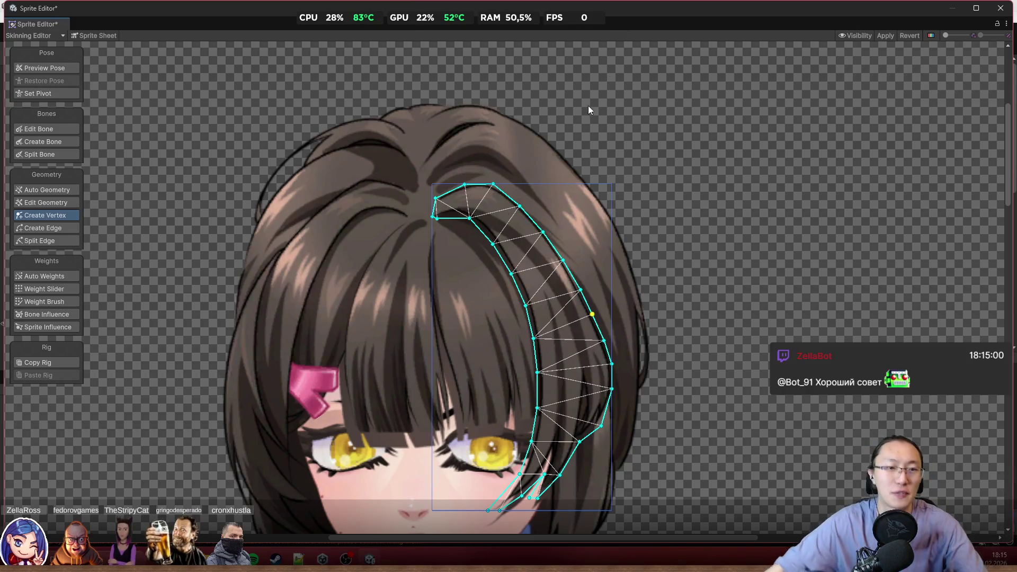
scroll(294, 247, "up", 3)
scroll(216, 237, "up", 2)
scroll(286, 463, "down", 3)
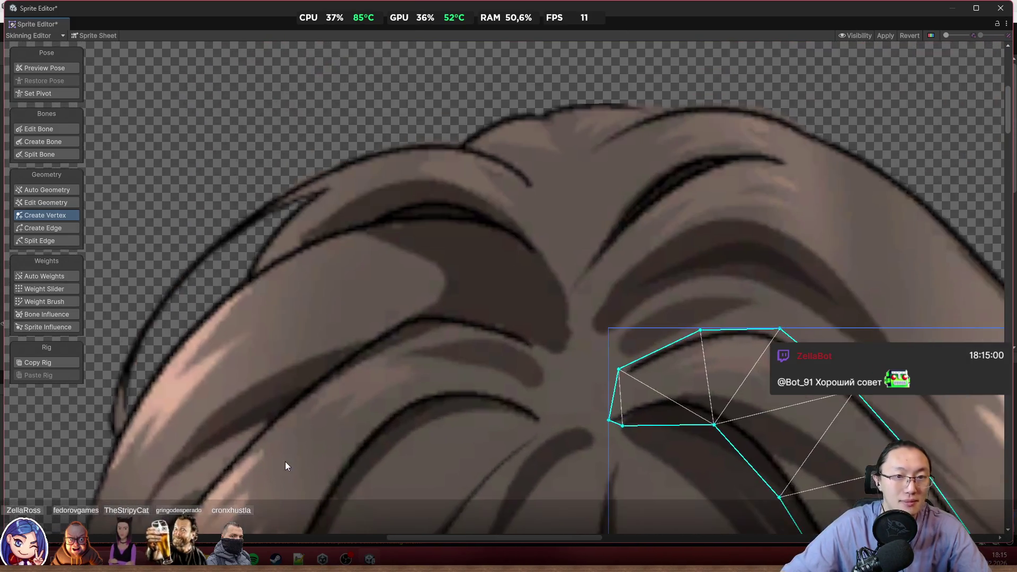
scroll(656, 312, "down", 6)
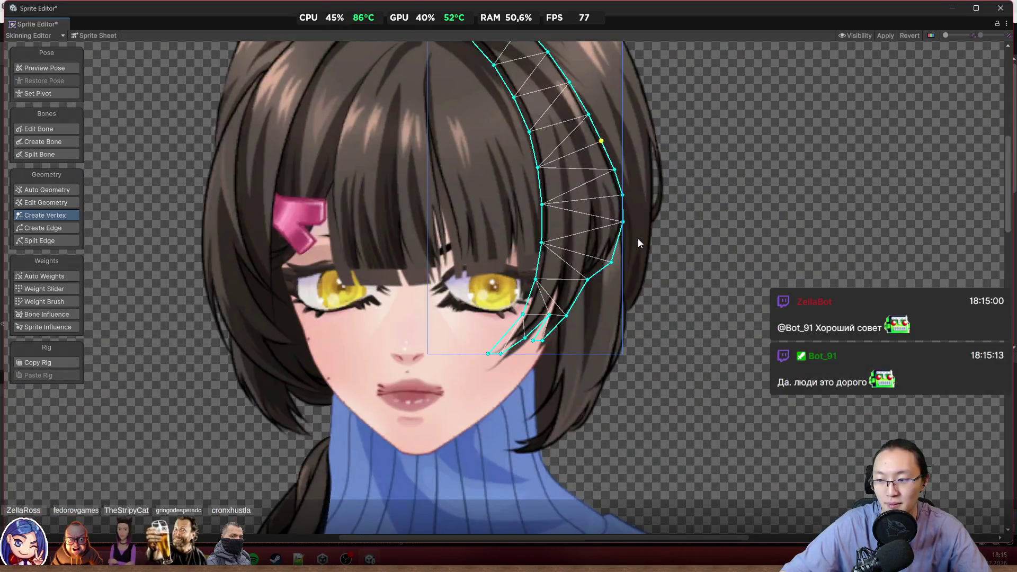
scroll(624, 245, "up", 3)
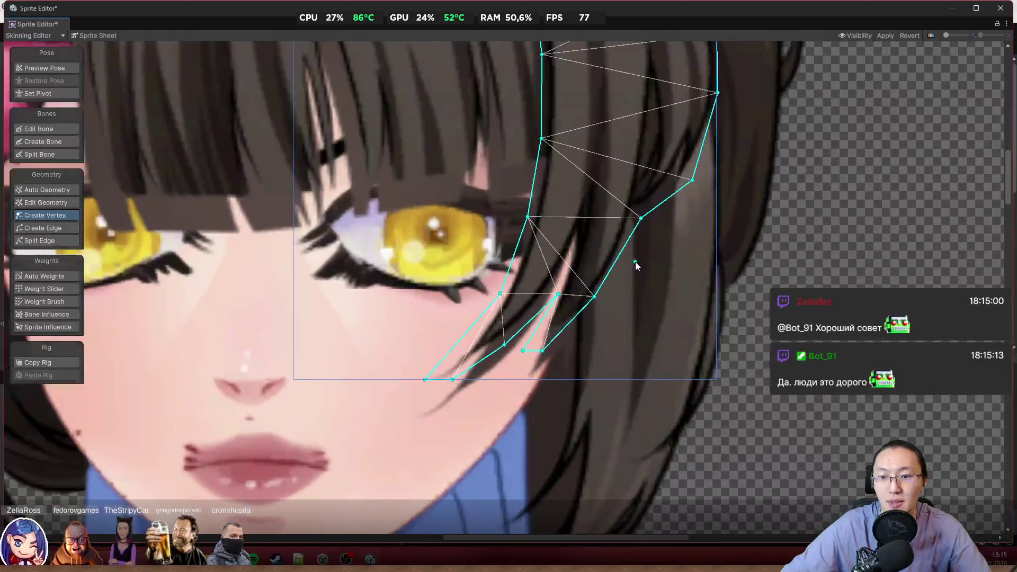
scroll(630, 275, "down", 5)
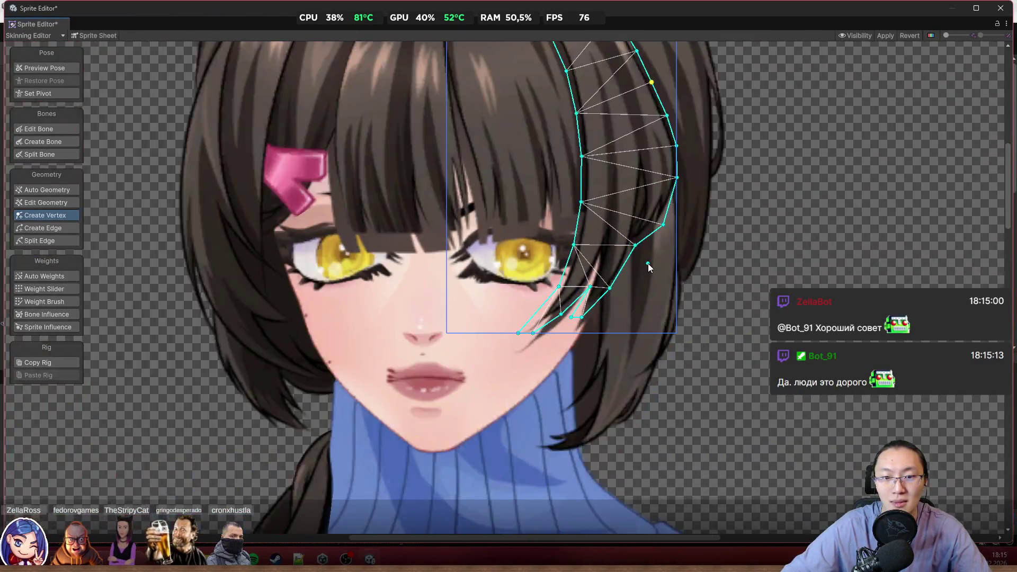
scroll(710, 233, "down", 2)
scroll(704, 227, "up", 6)
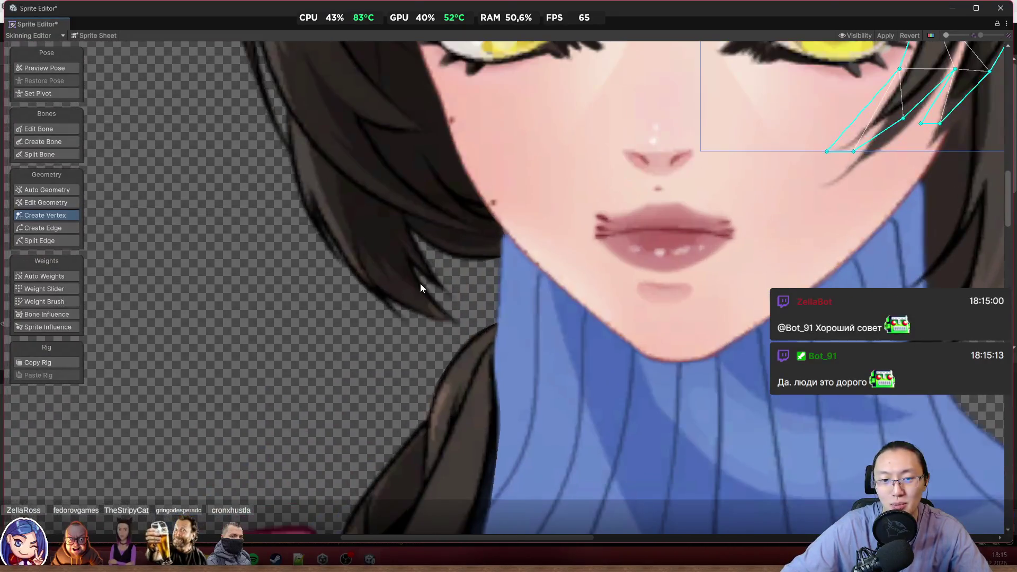
scroll(530, 197, "down", 3)
scroll(574, 312, "up", 4)
Select the hair strand beside the neck and return to Create Vertex editing
left_click(581, 313)
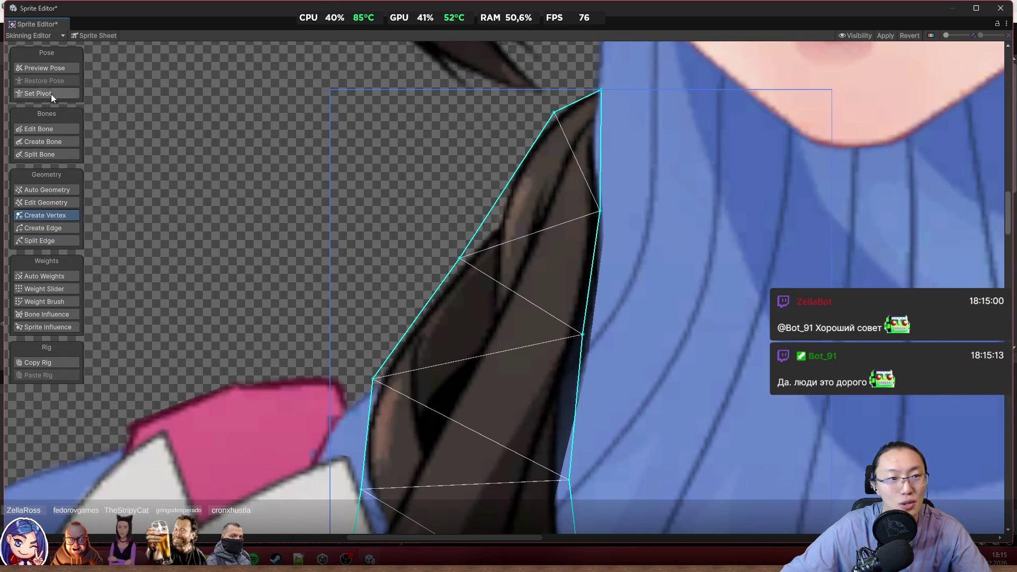
left_click(55, 70)
scroll(588, 291, "up", 3)
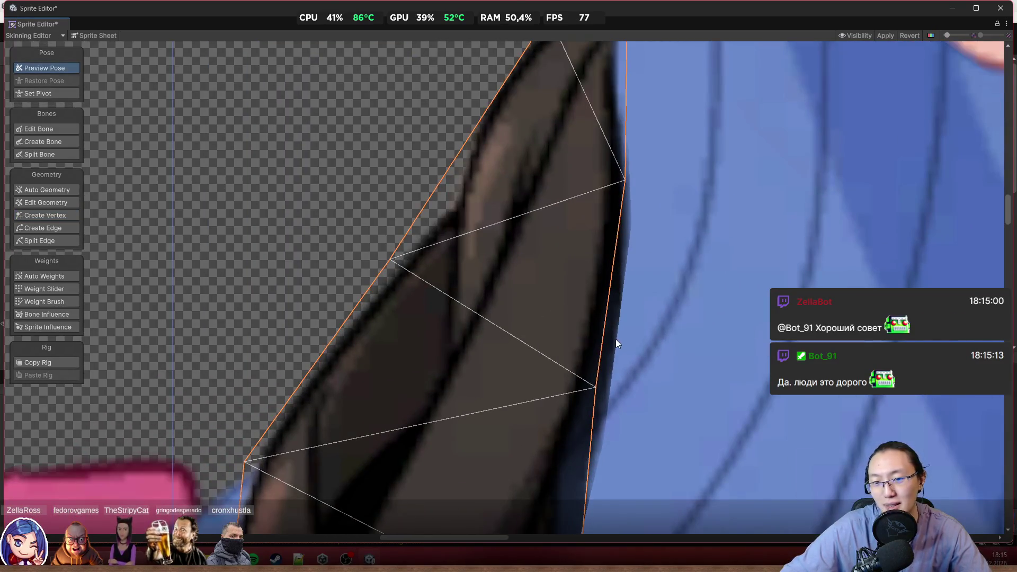
scroll(614, 339, "down", 5)
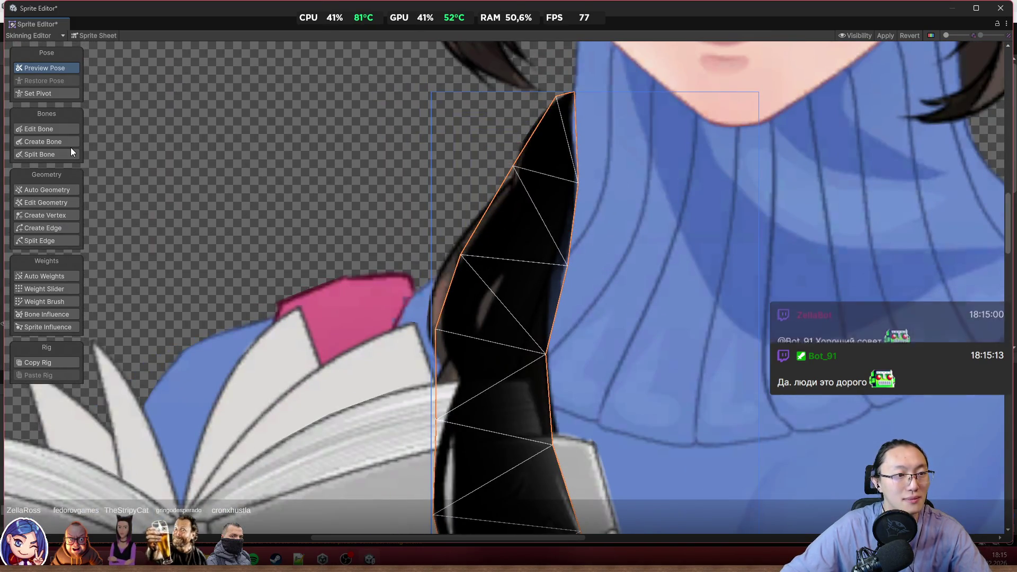
left_click(66, 215)
scroll(596, 299, "up", 2)
scroll(597, 299, "up", 1)
Drag four right-edge vertices outward, stretching the last one far past the hair tip
mouse_move(555, 252)
left_mouse_down()
mouse_move(590, 234)
mouse_move(570, 244)
left_mouse_up()
scroll(578, 254, "down", 3)
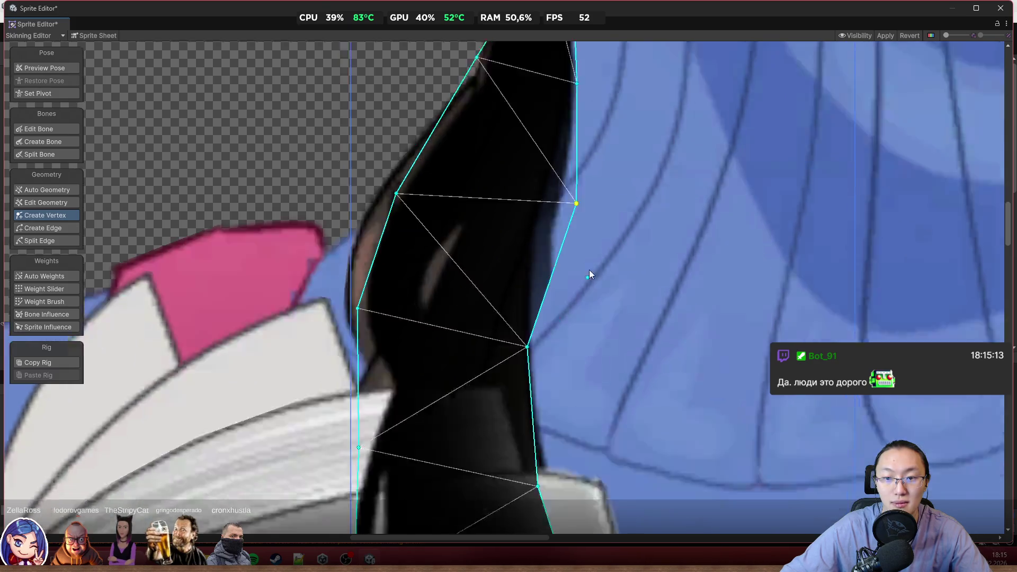
left_click(553, 246)
left_click_drag(553, 246, 620, 273)
scroll(649, 297, "down", 3)
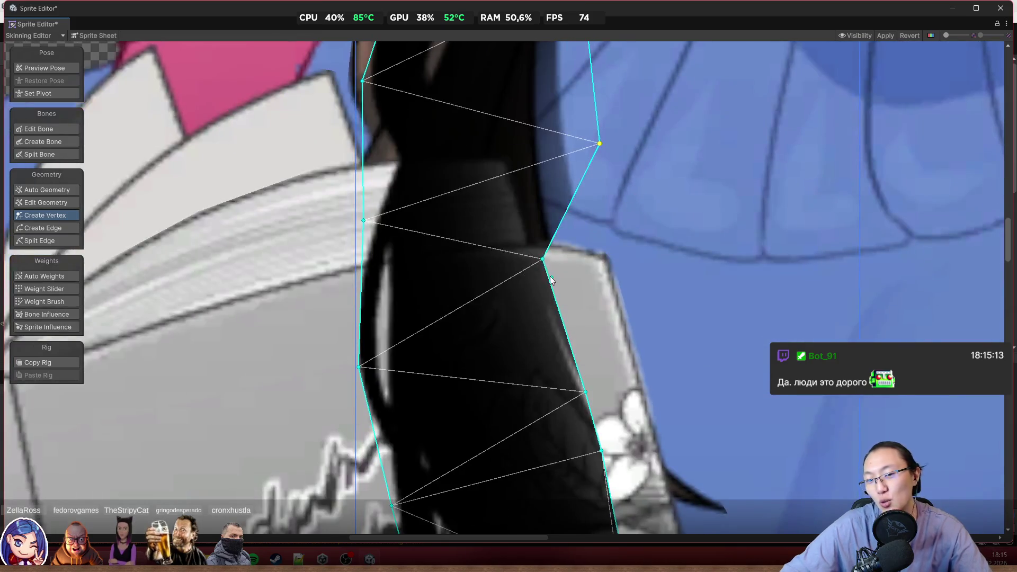
left_click_drag(542, 261, 667, 285)
scroll(663, 332, "down", 3)
scroll(650, 334, "down", 3)
mouse_move(501, 248)
left_mouse_down()
mouse_move(599, 276)
mouse_move(729, 334)
mouse_move(755, 314)
mouse_move(744, 314)
left_mouse_up()
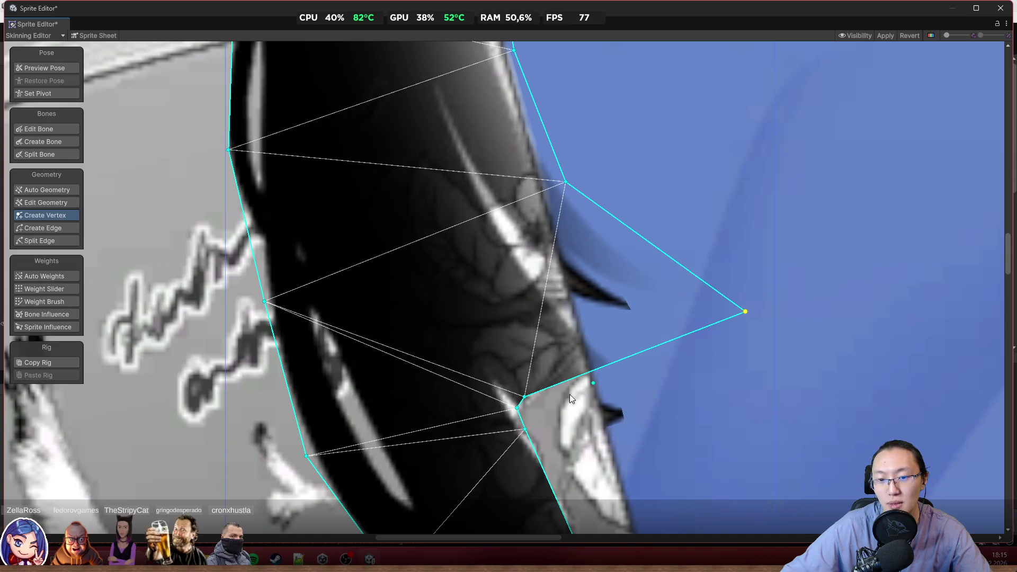
scroll(520, 281, "down", 5)
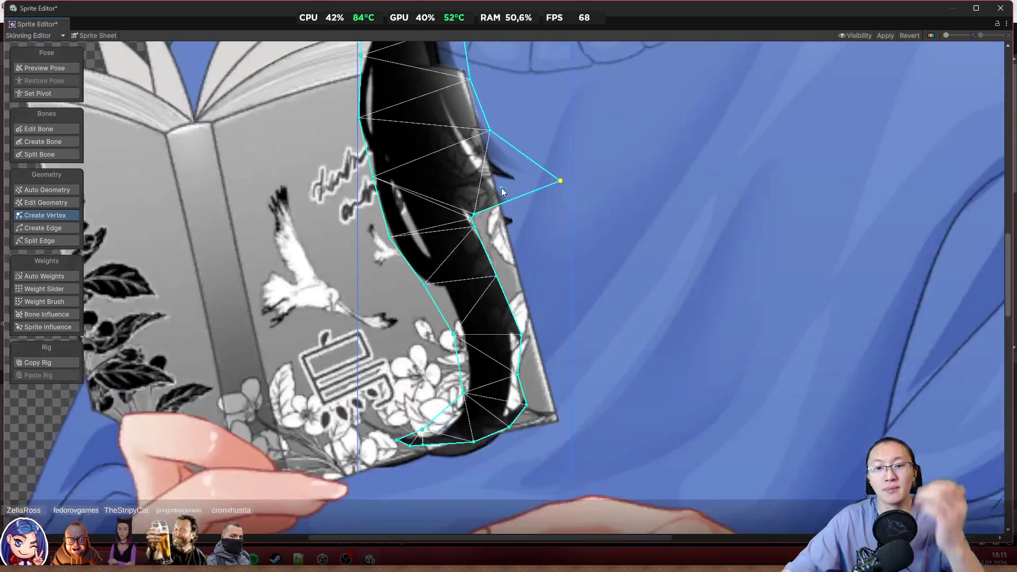
Add a vertex and move the upper outline vertices down-right to cover the jagged right edge
scroll(595, 187, "up", 2)
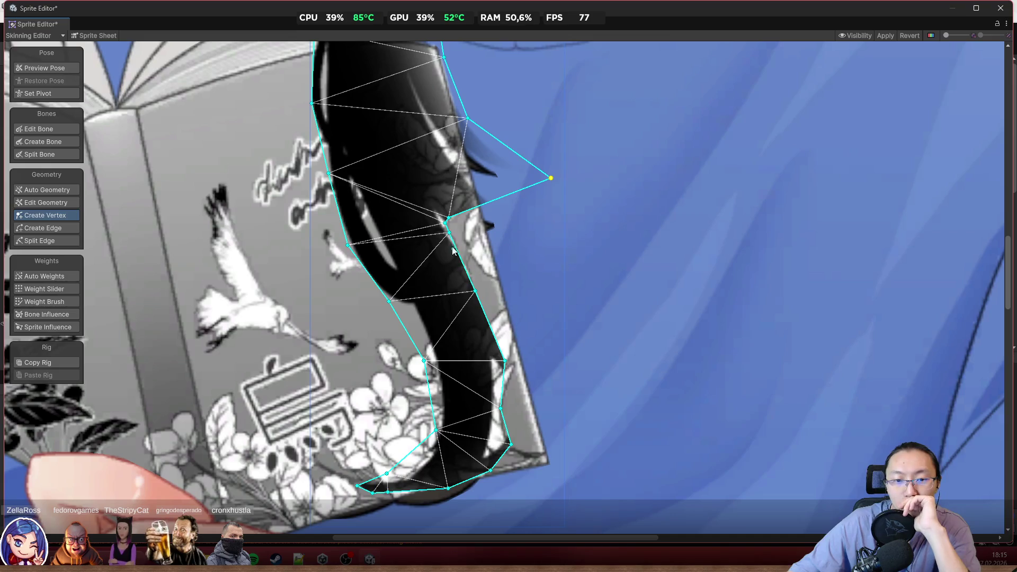
mouse_move(449, 219)
left_mouse_down()
mouse_move(560, 228)
mouse_move(559, 240)
left_mouse_up()
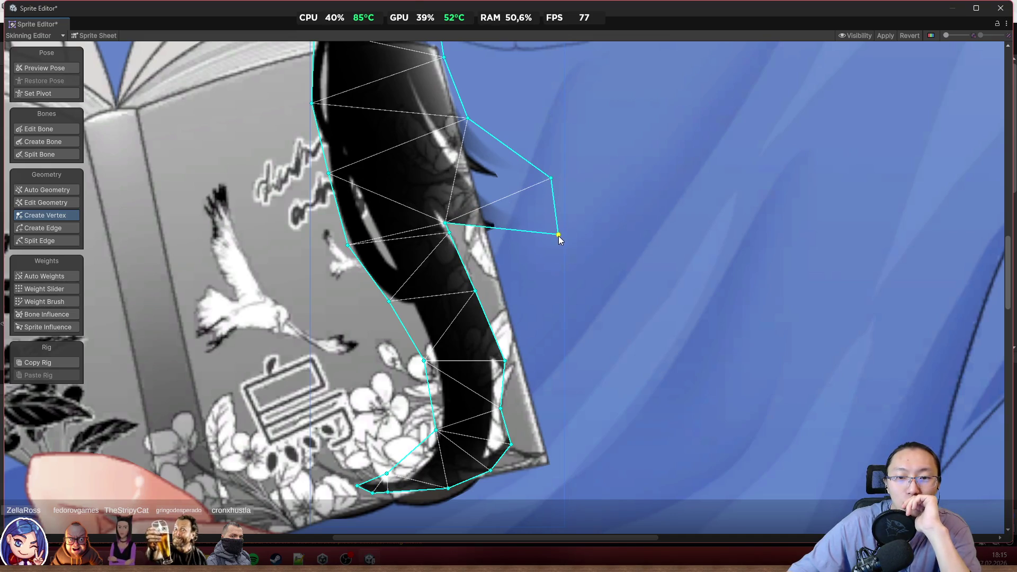
left_click_drag(445, 227, 544, 259)
left_click(476, 260)
left_click_drag(477, 260, 536, 309)
left_click_drag(475, 292, 538, 347)
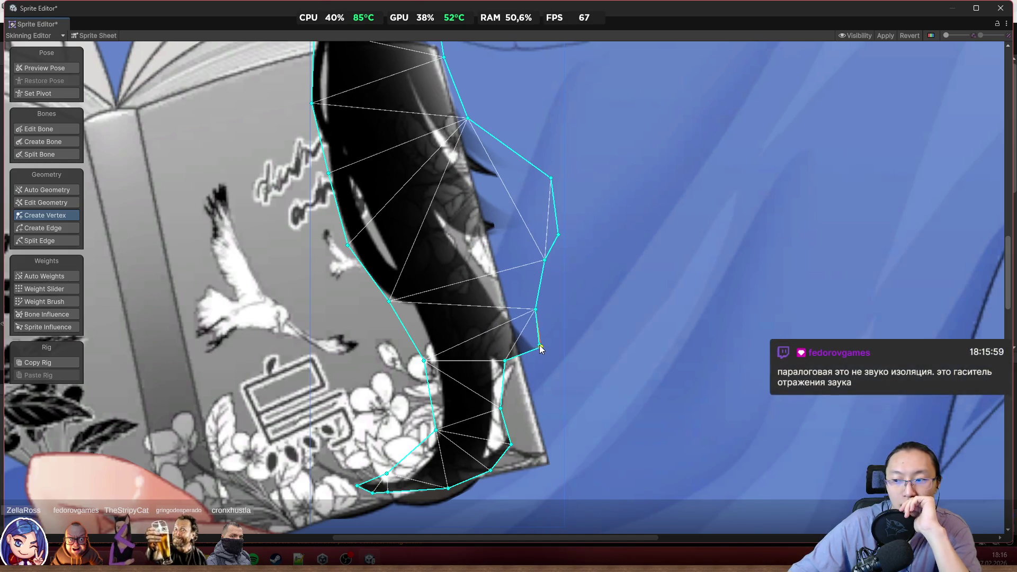
Pull the lower outline vertices down and outward to enclose the strand's bottom tip
scroll(538, 347, "down", 1)
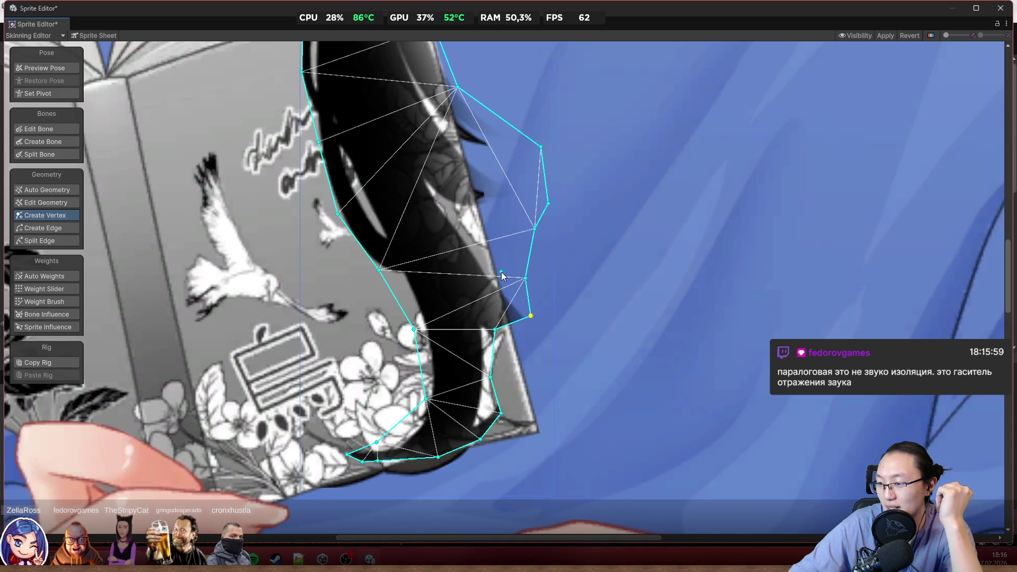
scroll(441, 269, "up", 5)
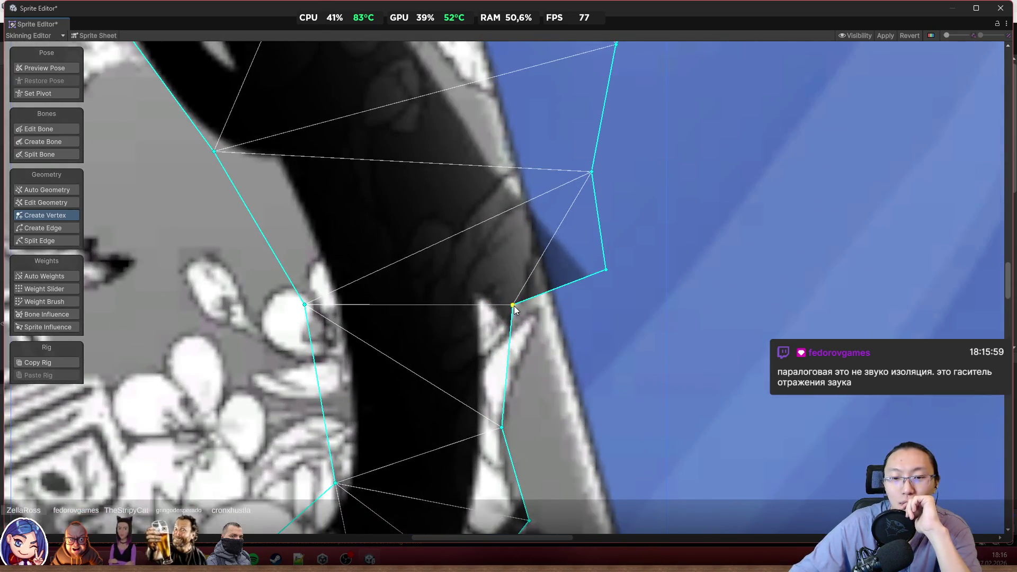
mouse_move(513, 306)
left_mouse_down()
mouse_move(631, 357)
mouse_move(667, 359)
left_mouse_up()
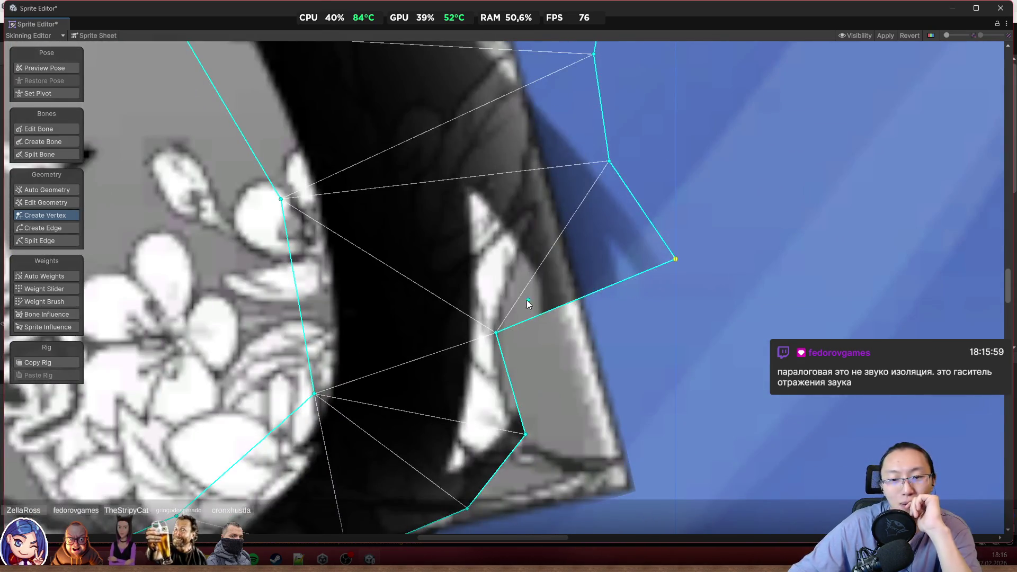
left_click_drag(496, 334, 676, 351)
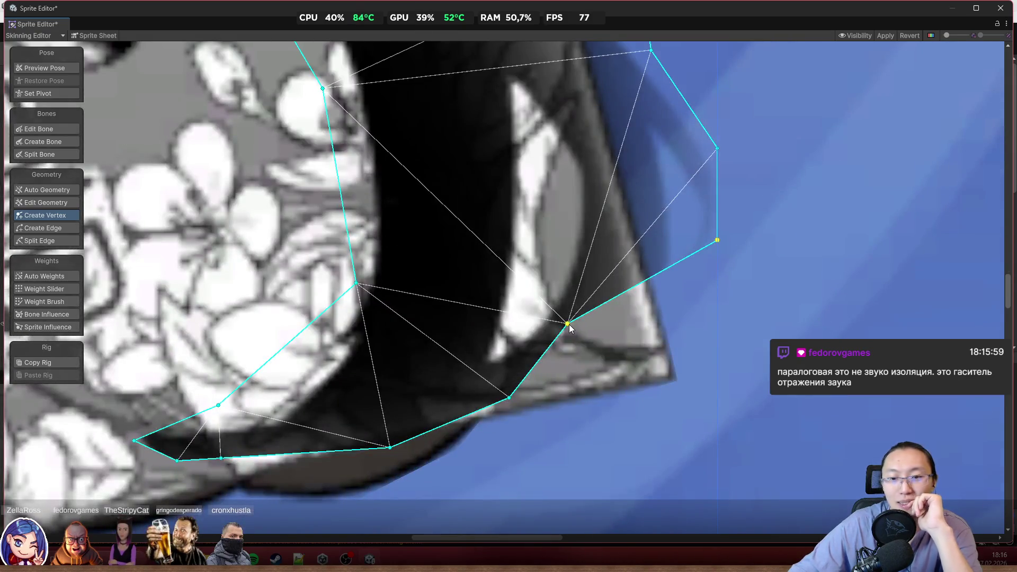
left_click_drag(570, 328, 719, 377)
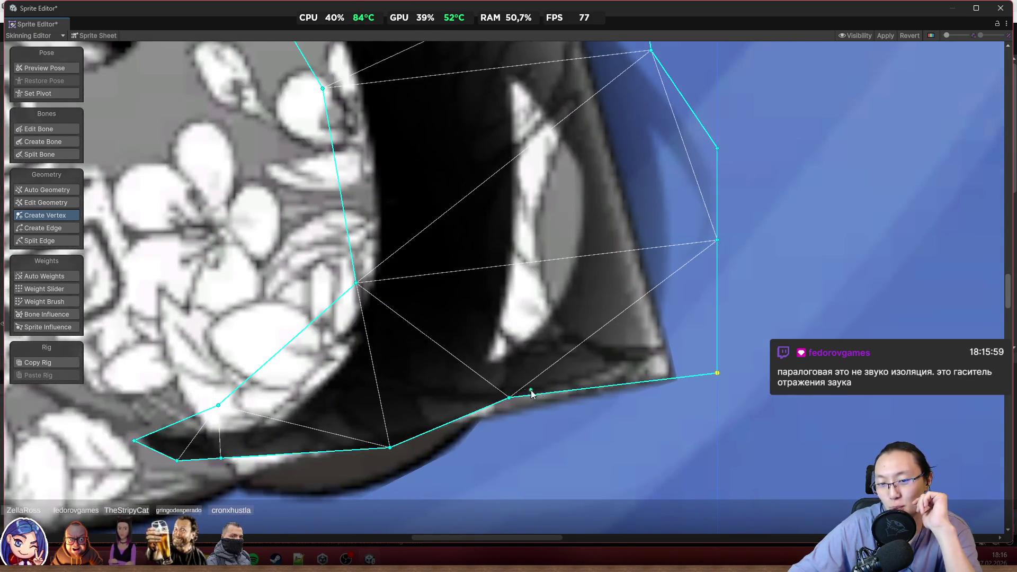
left_click_drag(511, 401, 616, 495)
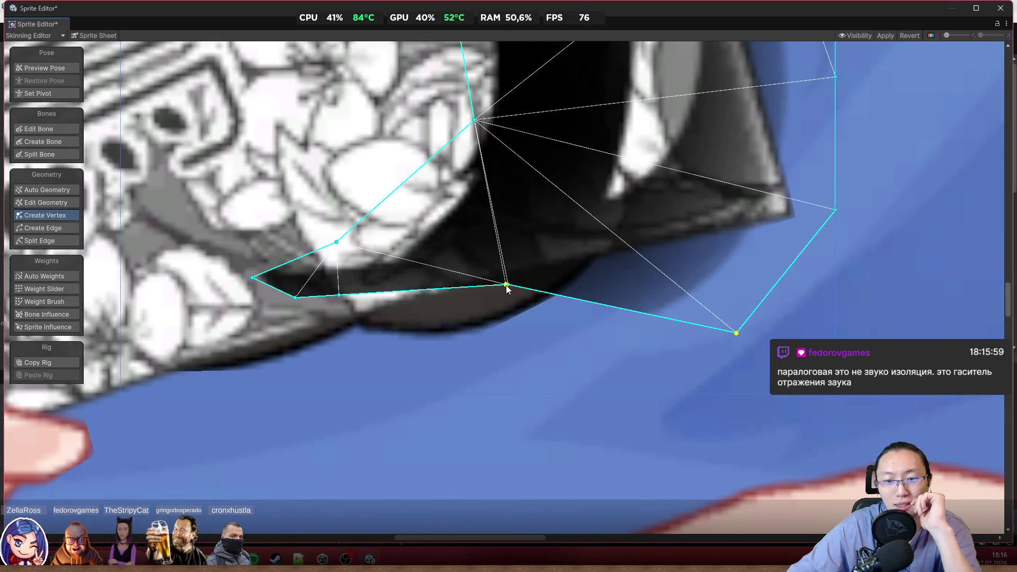
left_click_drag(508, 286, 494, 382)
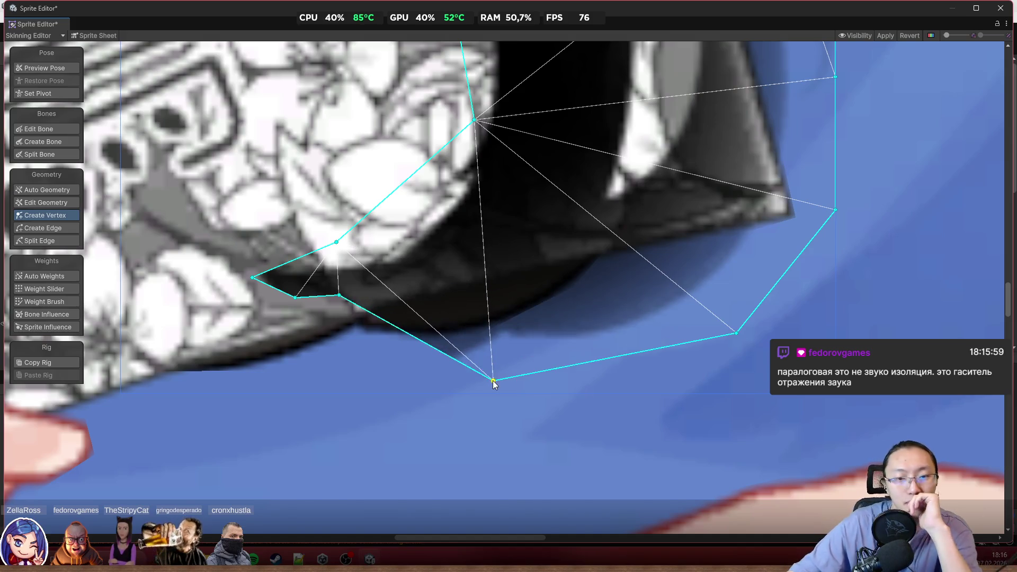
left_click_drag(339, 296, 312, 393)
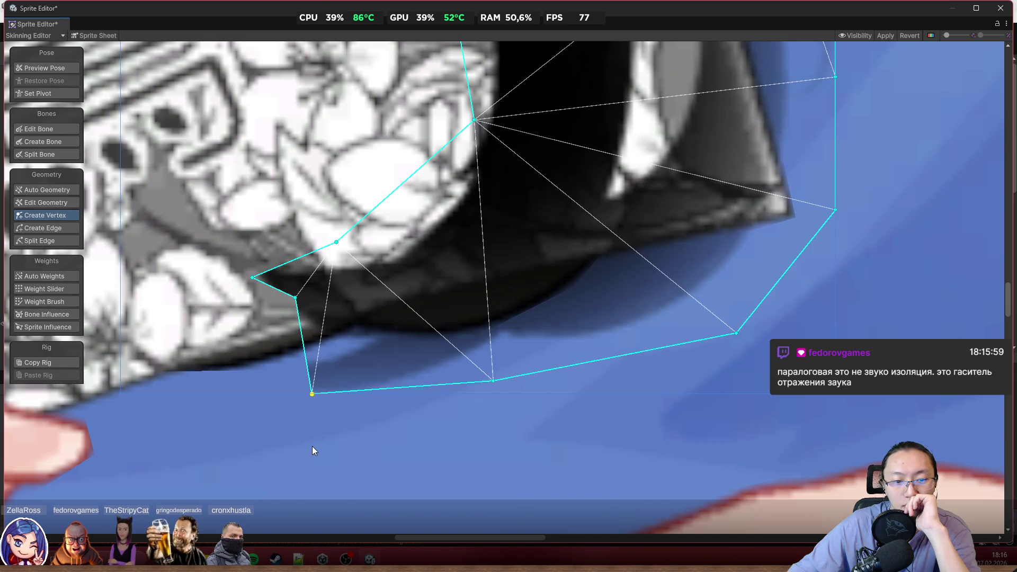
mouse_move(297, 304)
left_mouse_down()
mouse_move(116, 412)
mouse_move(175, 405)
left_mouse_up()
scroll(174, 400, "down", 10)
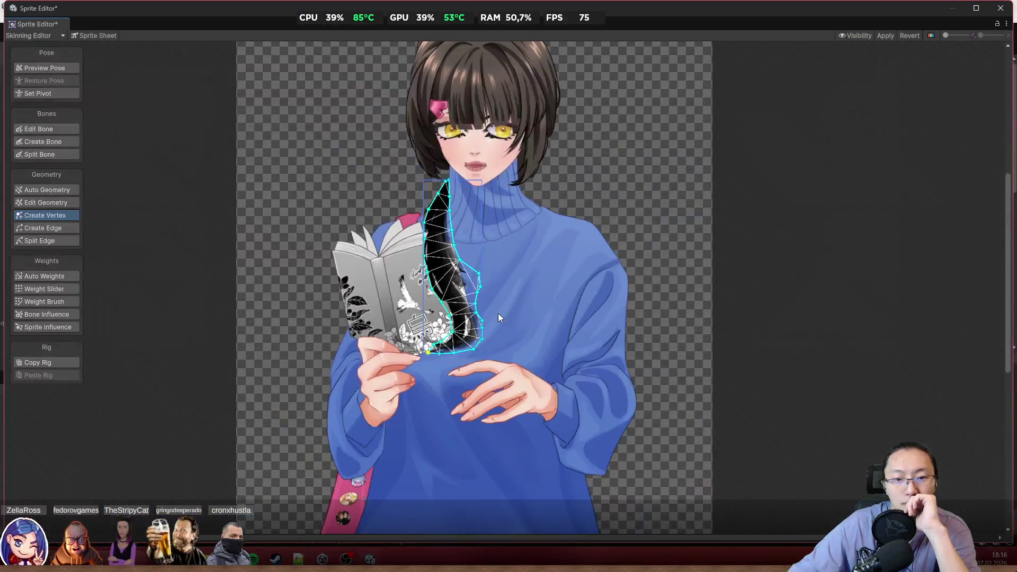
Preview the pose to inspect the reshaped hair strand mesh
left_click(47, 69)
scroll(577, 268, "up", 3)
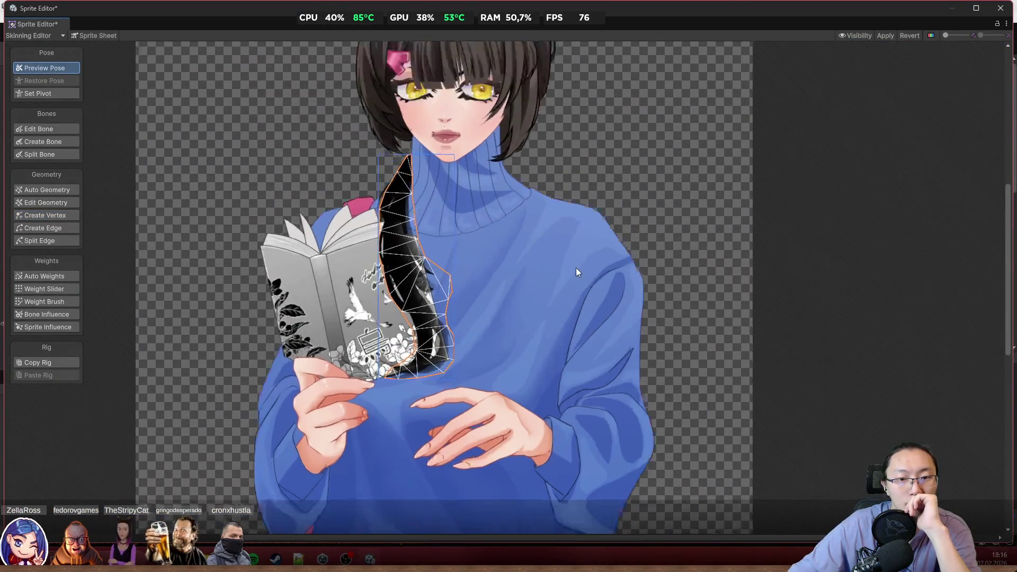
scroll(408, 364, "up", 6)
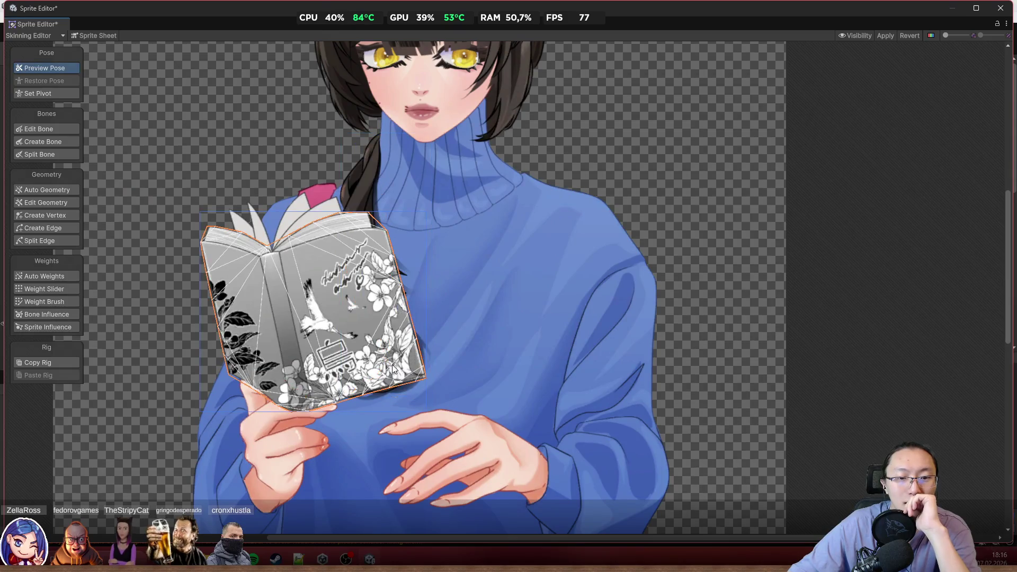
scroll(415, 365, "down", 3)
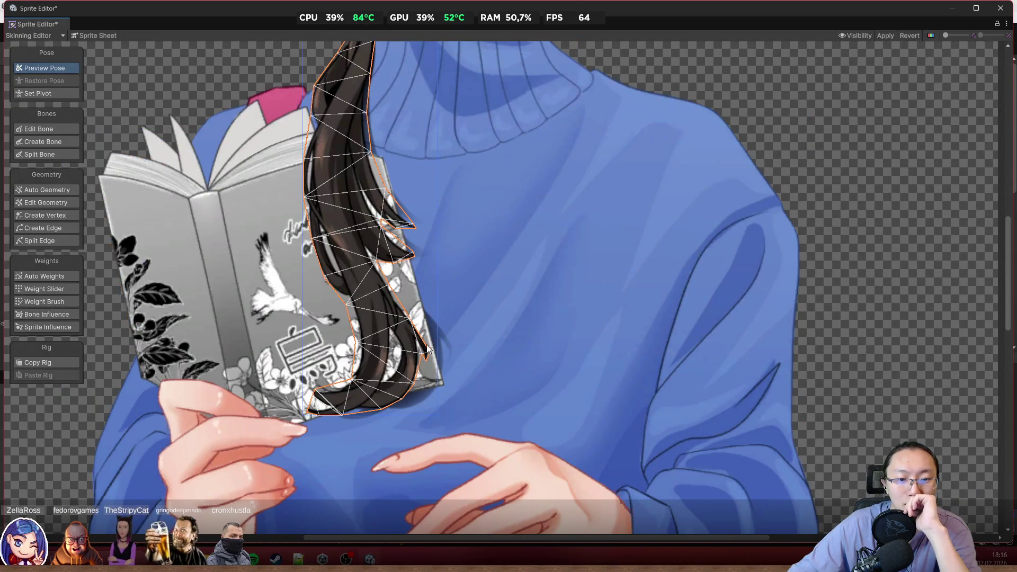
scroll(435, 336, "up", 2)
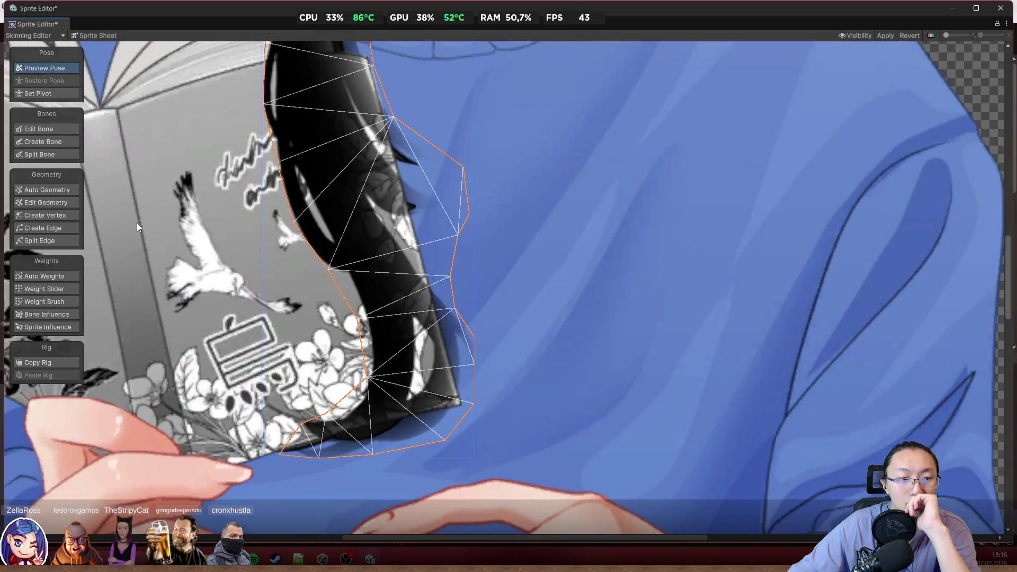
In Edit Geometry, box-select hair mesh vertices at the lower corner and along the left edge
left_click(56, 216)
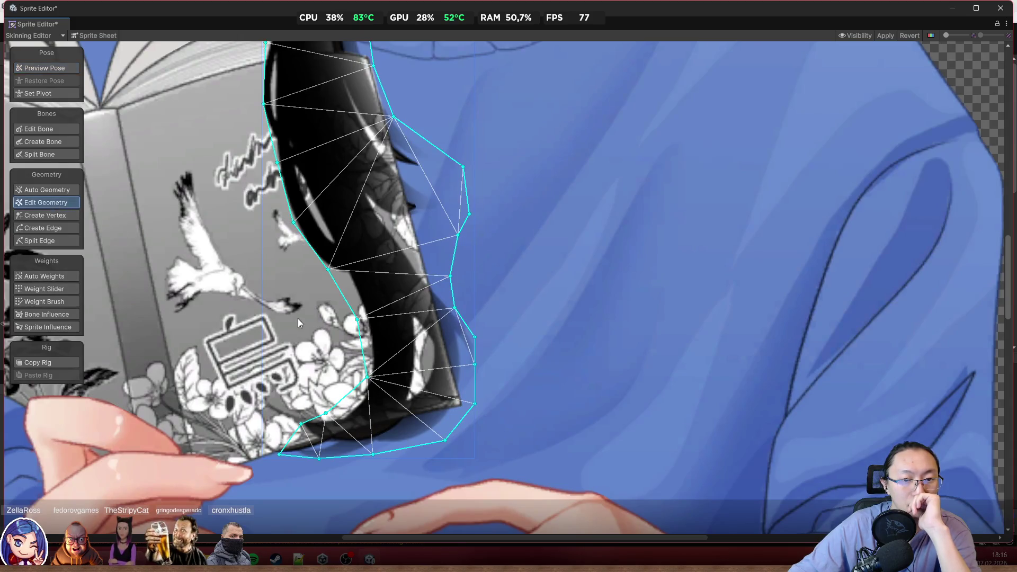
scroll(499, 382, "up", 1)
mouse_move(509, 392)
left_mouse_down()
mouse_move(364, 245)
mouse_move(323, 168)
left_mouse_up()
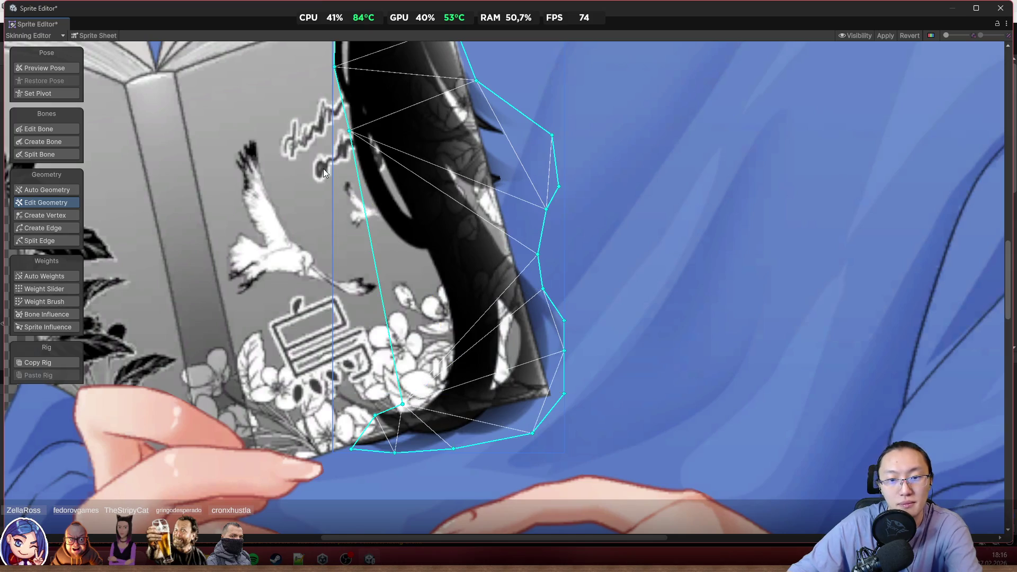
mouse_move(432, 430)
left_mouse_down()
mouse_move(335, 372)
mouse_move(358, 373)
mouse_move(347, 356)
left_mouse_up()
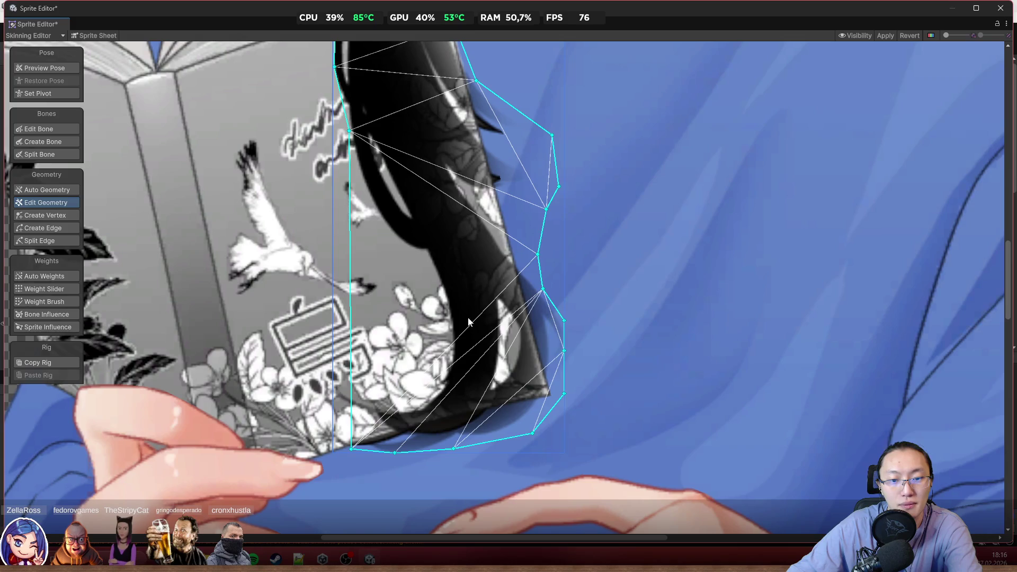
scroll(468, 317, "up", 2)
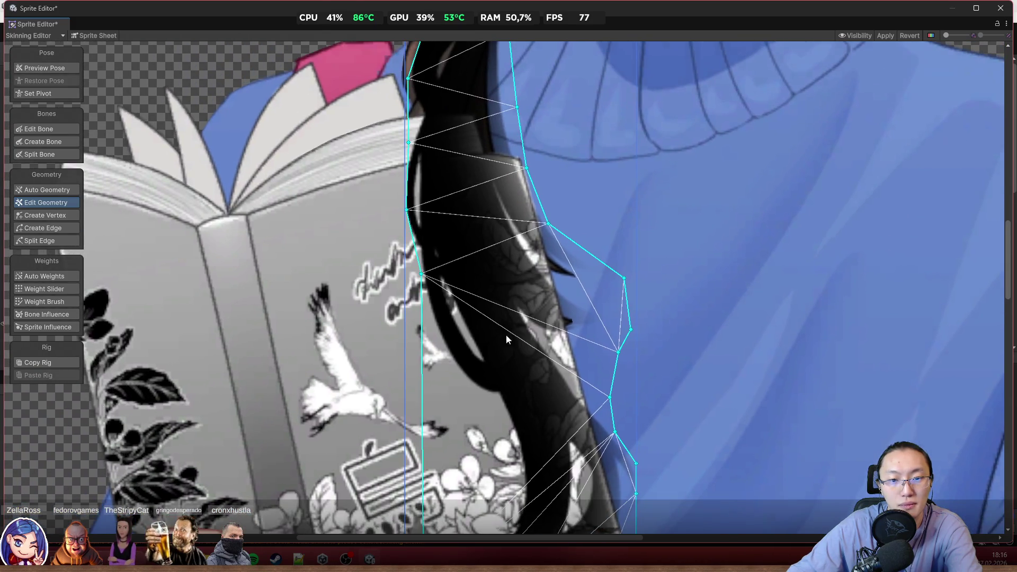
mouse_move(467, 330)
left_mouse_down()
mouse_move(377, 210)
mouse_move(371, 151)
left_mouse_up()
scroll(509, 350, "down", 10)
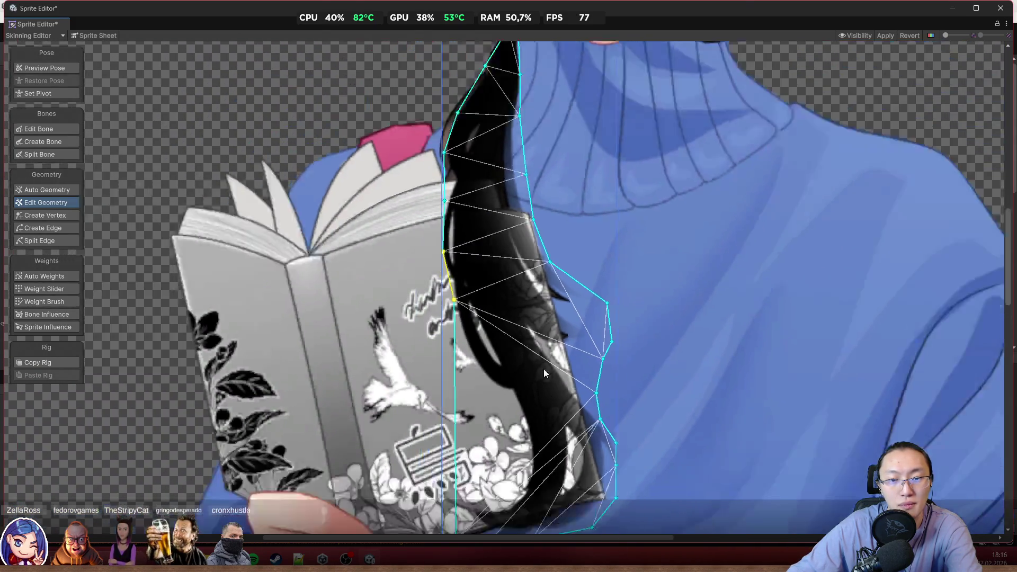
scroll(773, 311, "up", 5)
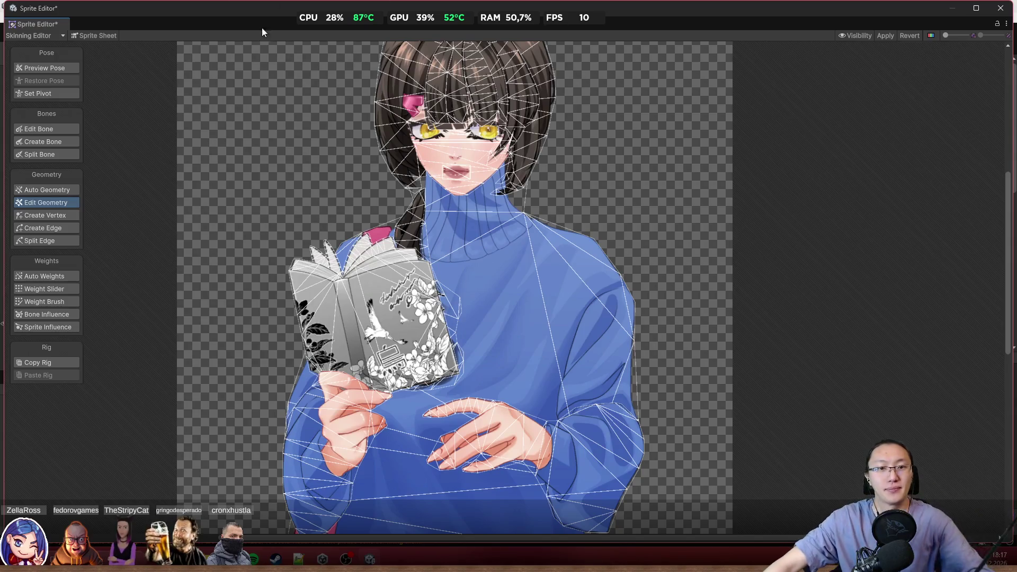
scroll(465, 153, "up", 3)
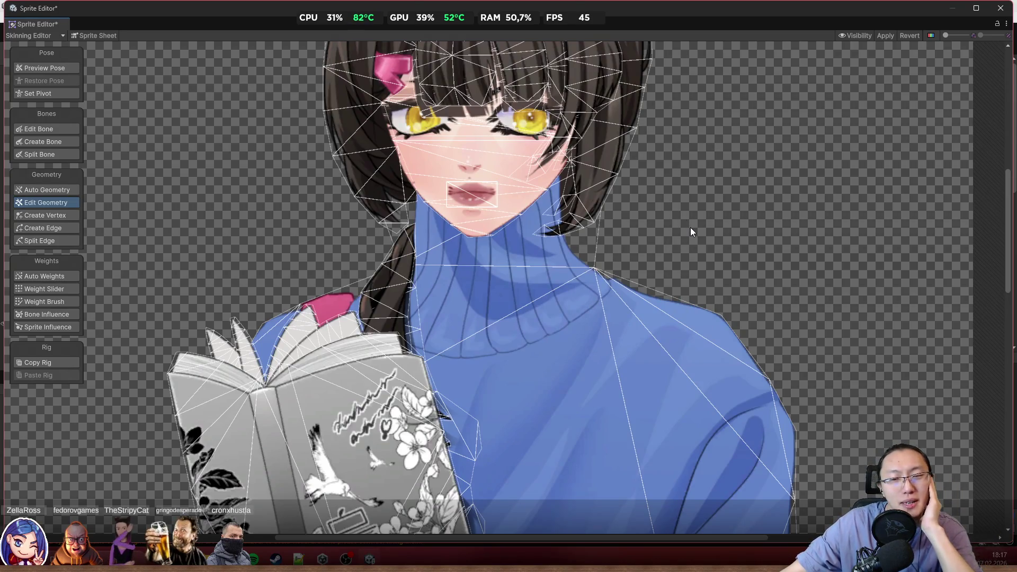
scroll(691, 212, "down", 3)
scroll(671, 265, "up", 5)
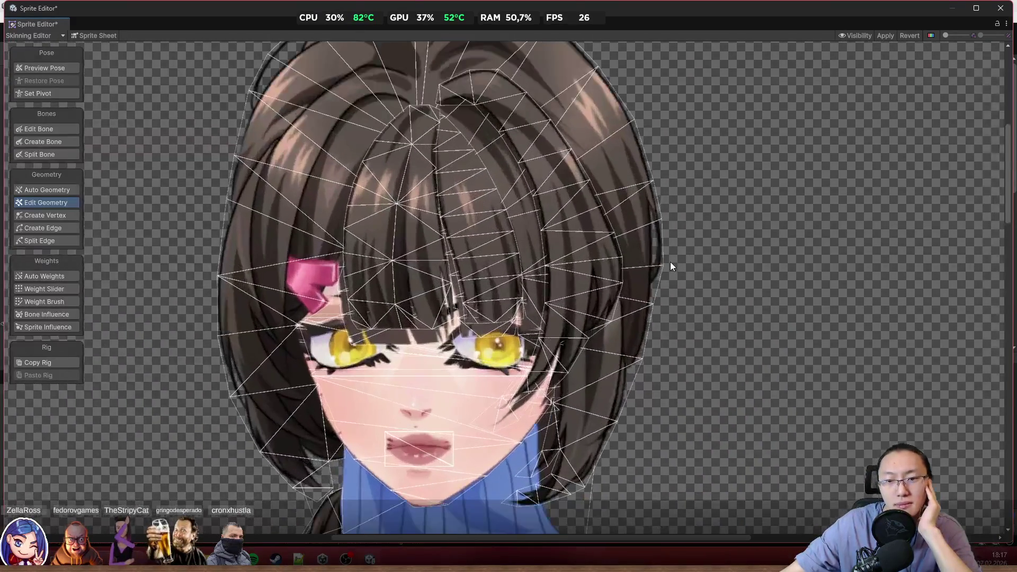
scroll(670, 262, "up", 4)
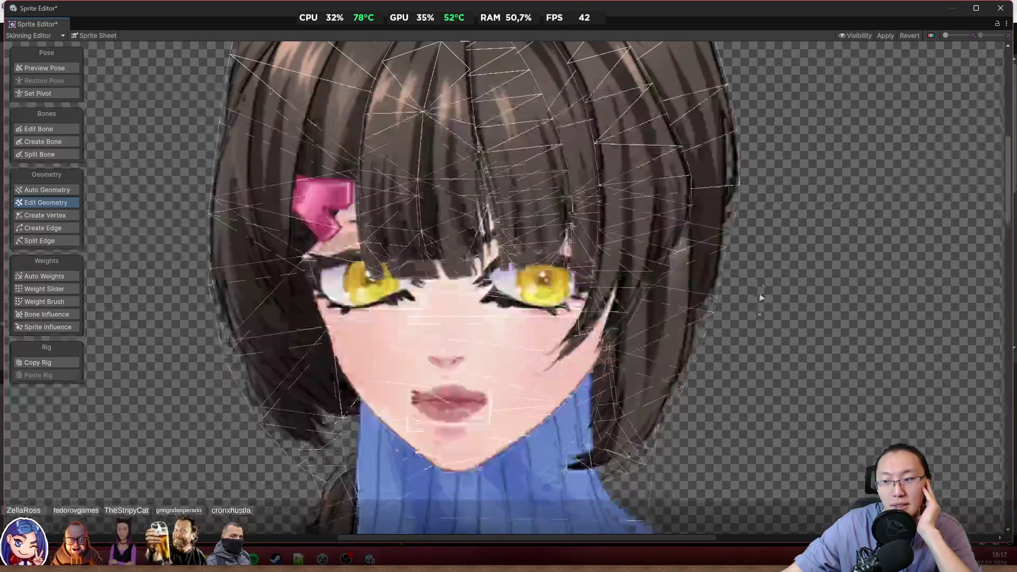
scroll(759, 275, "down", 2)
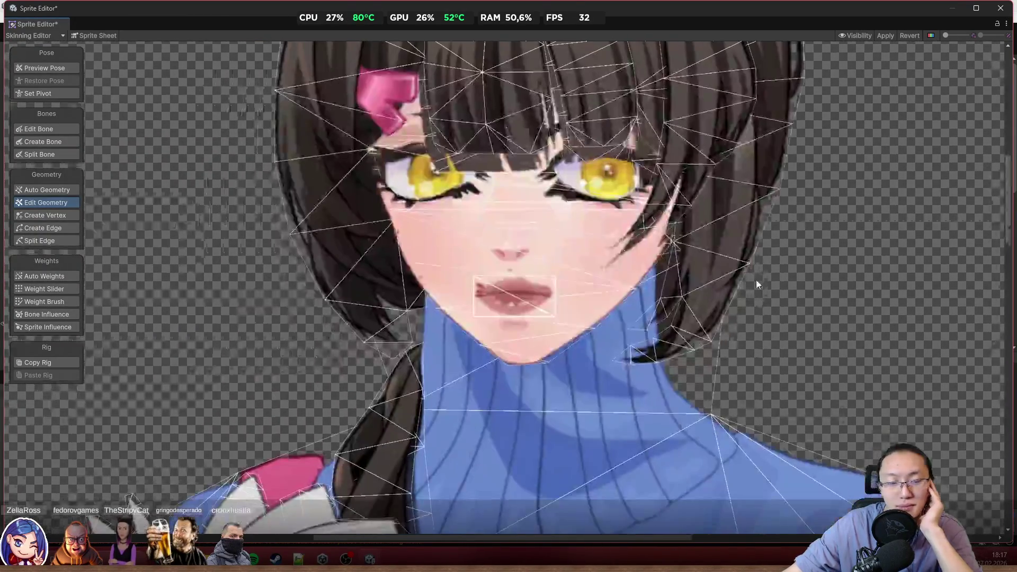
scroll(755, 280, "down", 2)
scroll(556, 256, "up", 5)
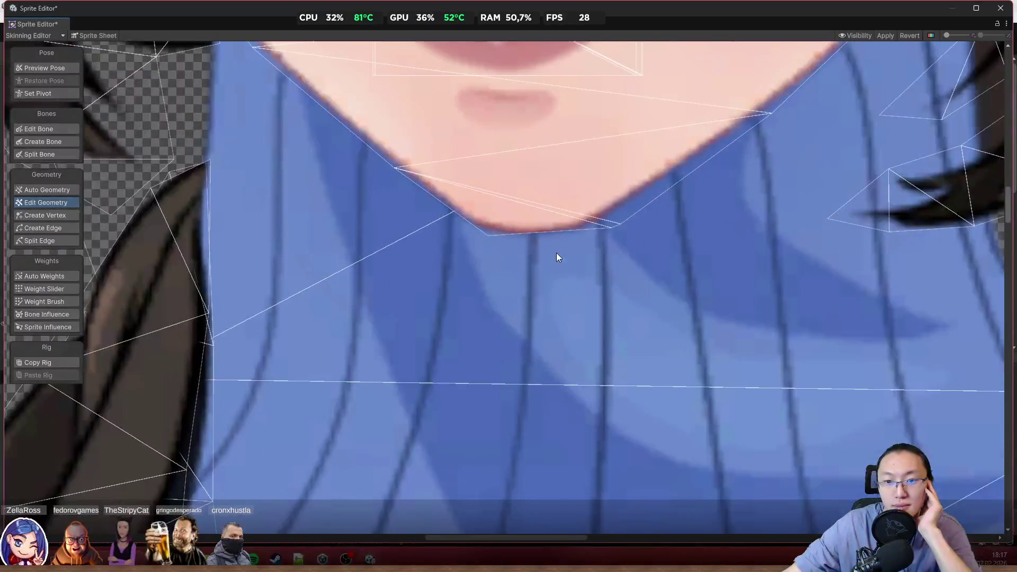
scroll(524, 220, "up", 3)
left_click_drag(670, 231, 645, 238)
scroll(721, 318, "down", 5)
scroll(879, 281, "down", 5)
scroll(899, 371, "down", 3)
scroll(650, 161, "down", 2)
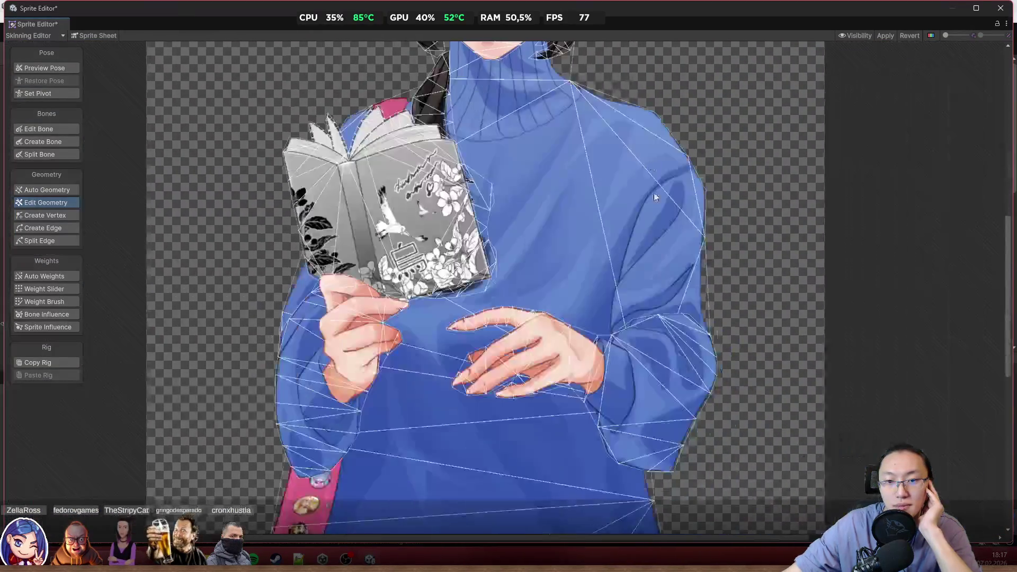
scroll(717, 350, "down", 4)
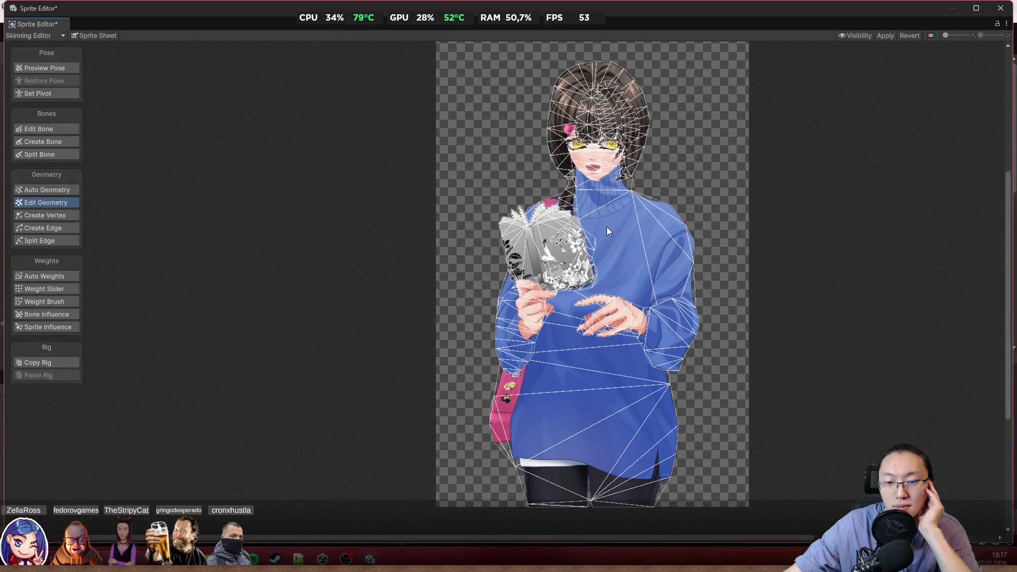
left_click_drag(629, 219, 622, 340)
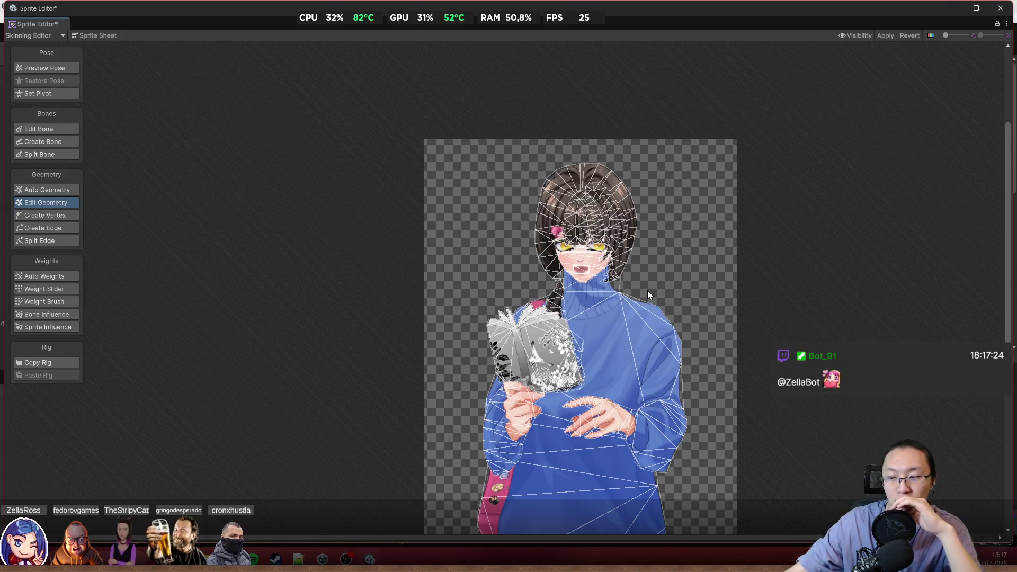
scroll(643, 264, "up", 1)
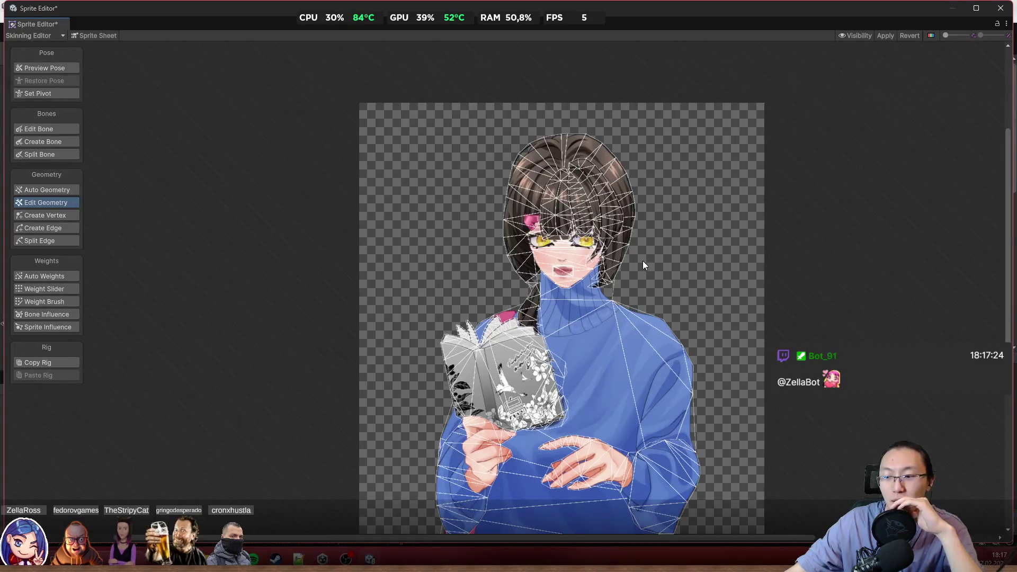
scroll(646, 257, "up", 1)
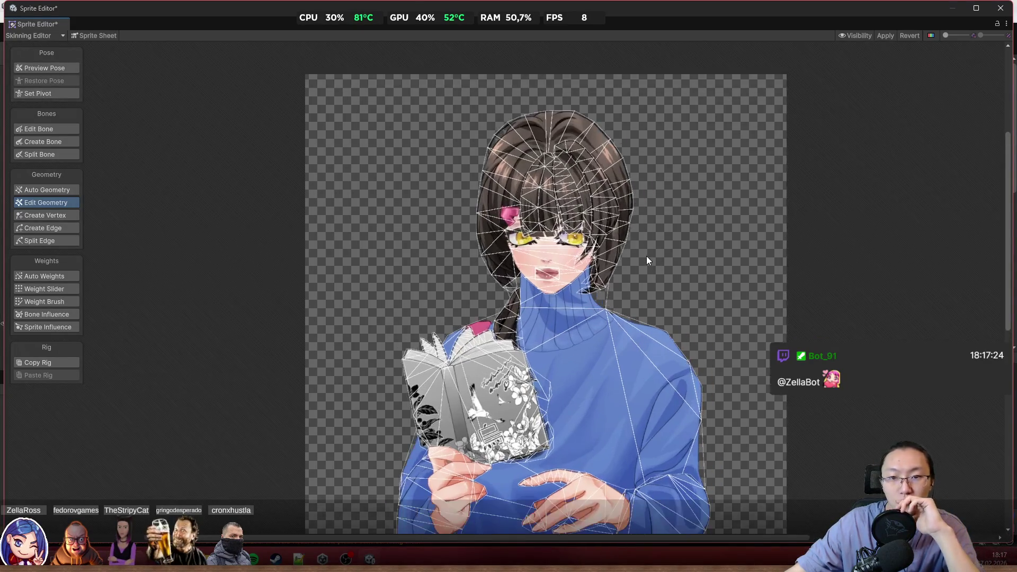
scroll(647, 259, "up", 5)
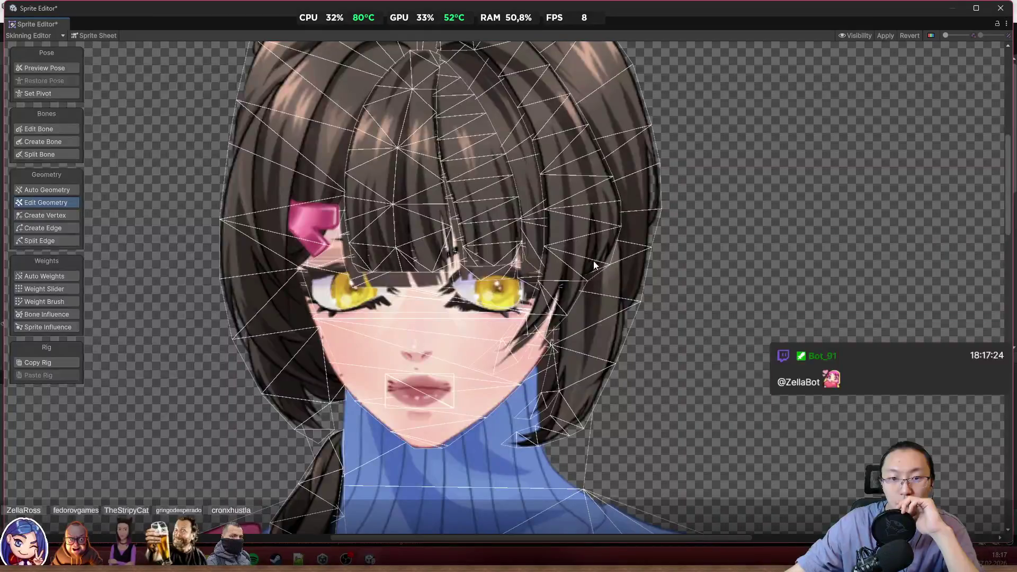
left_click(401, 282)
scroll(370, 259, "up", 3)
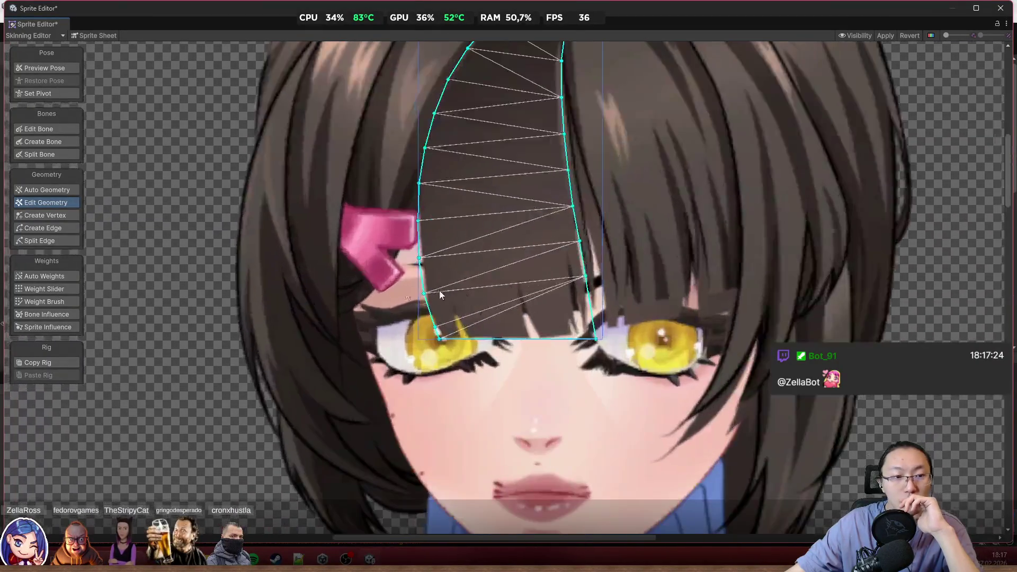
scroll(525, 294, "up", 1)
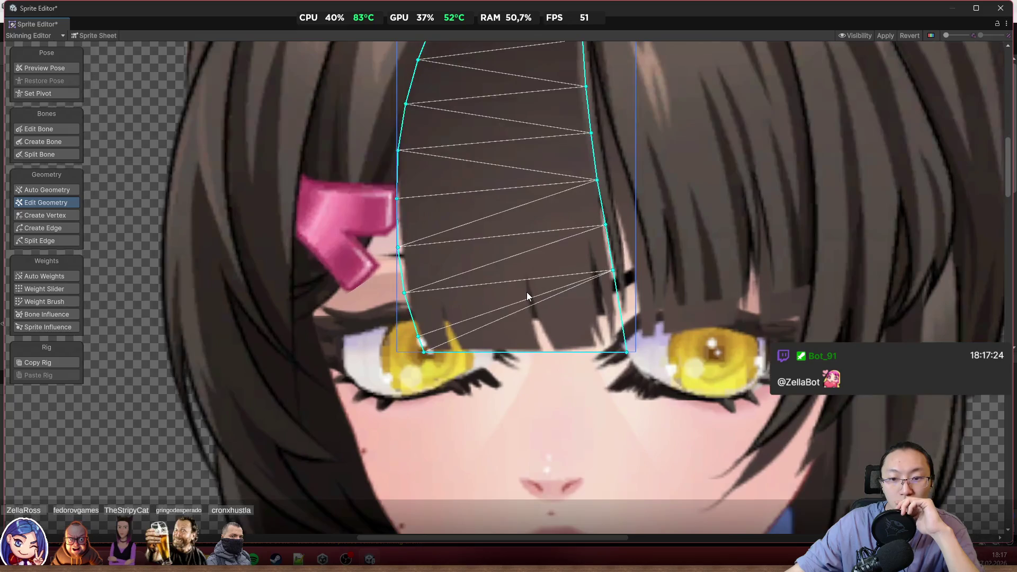
scroll(341, 263, "down", 3)
scroll(294, 237, "down", 2)
left_click(294, 236)
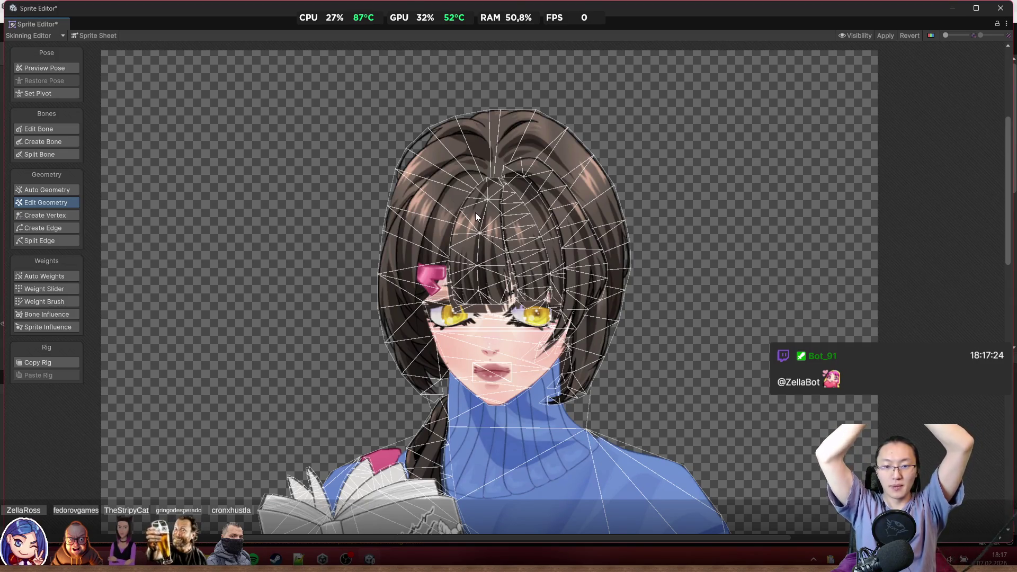
scroll(606, 401, "down", 3)
scroll(628, 393, "up", 4)
left_click_drag(629, 392, 590, 196)
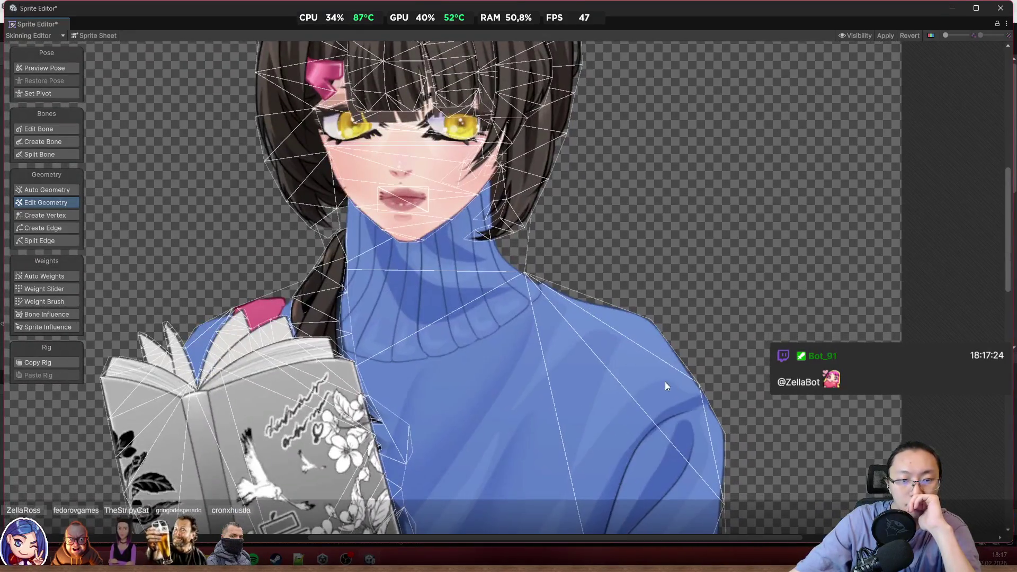
left_click_drag(673, 385, 635, 237)
left_click_drag(552, 265, 602, 198)
scroll(605, 223, "down", 2)
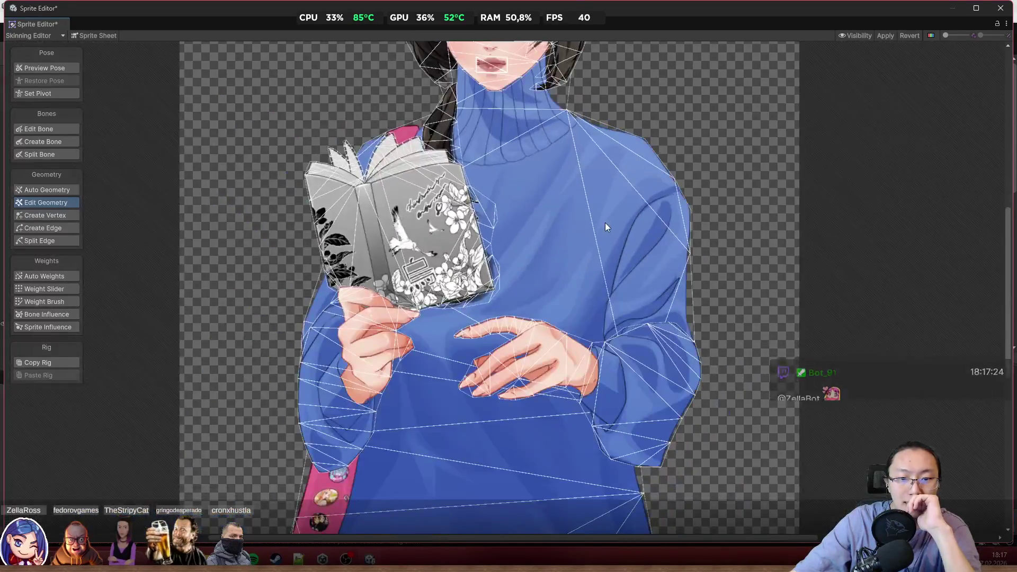
scroll(715, 233, "down", 2)
left_click_drag(714, 233, 733, 381)
left_click_drag(600, 148, 608, 252)
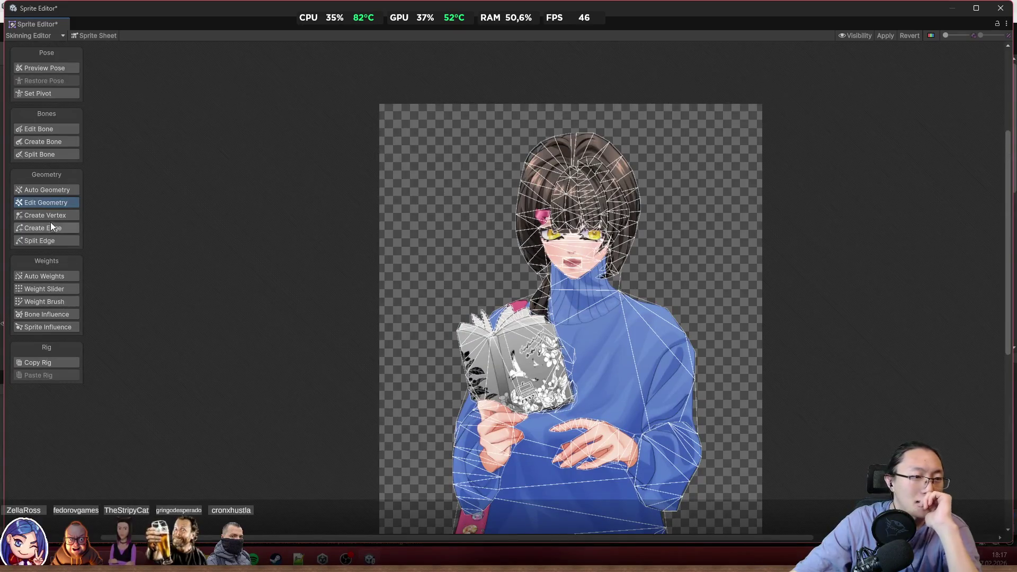
left_click(45, 142)
Chain bones from the lower torso through chest and neck to the top of the head
scroll(653, 186, "down", 2)
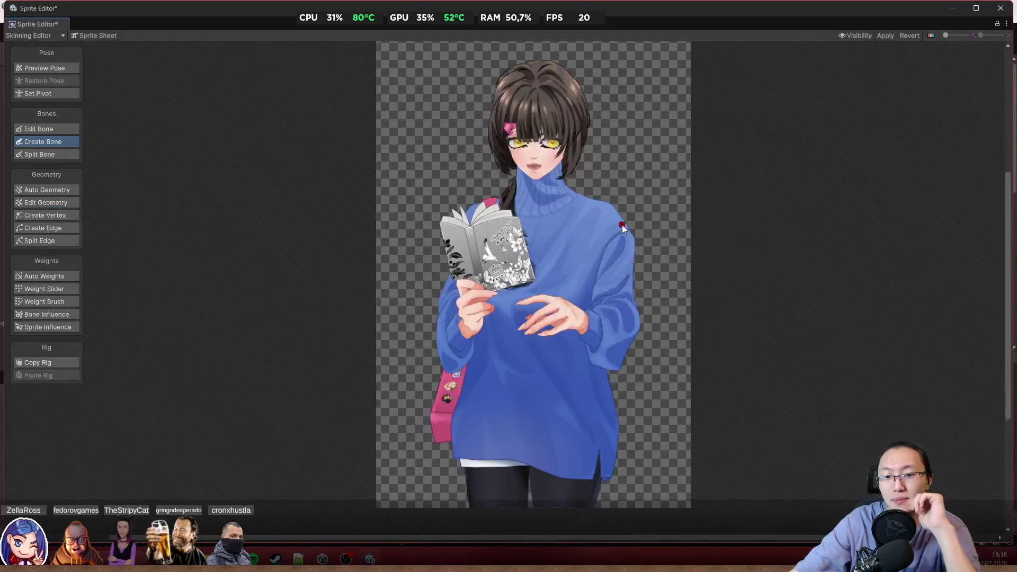
scroll(622, 227, "down", 2)
scroll(482, 329, "up", 3)
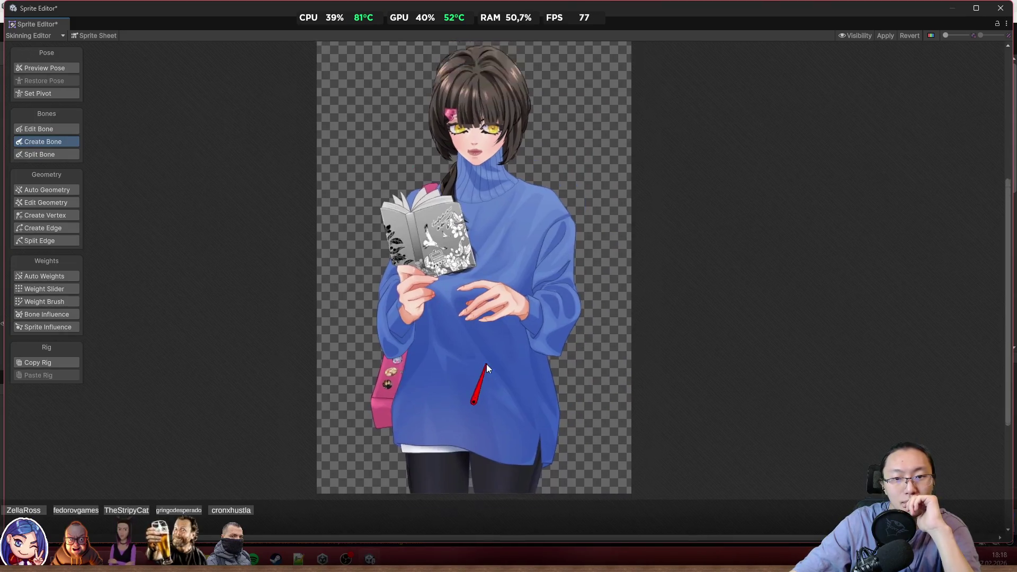
left_click(470, 424)
left_click(474, 281)
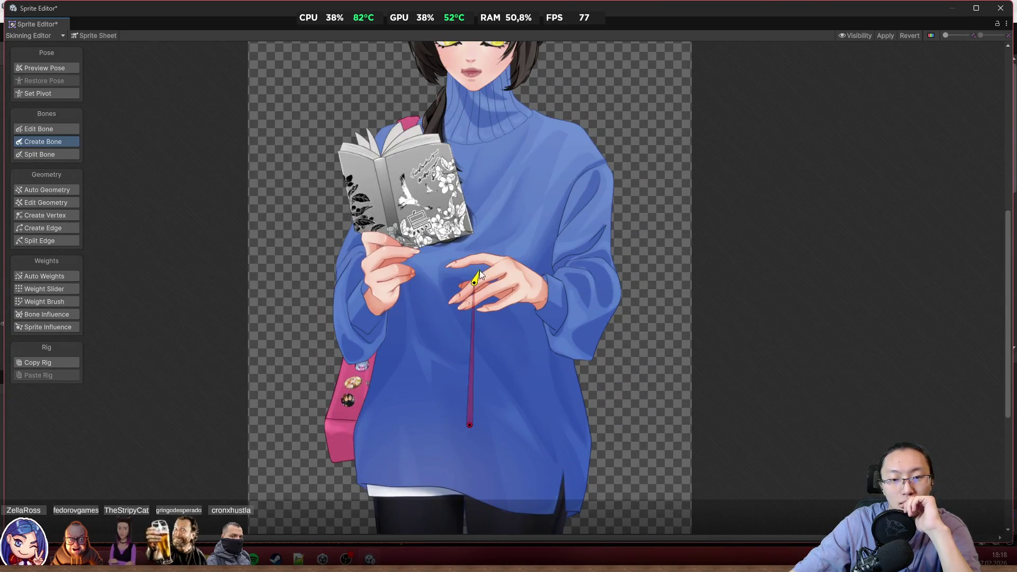
scroll(479, 271, "up", 2)
left_click(479, 192)
scroll(479, 192, "down", 2)
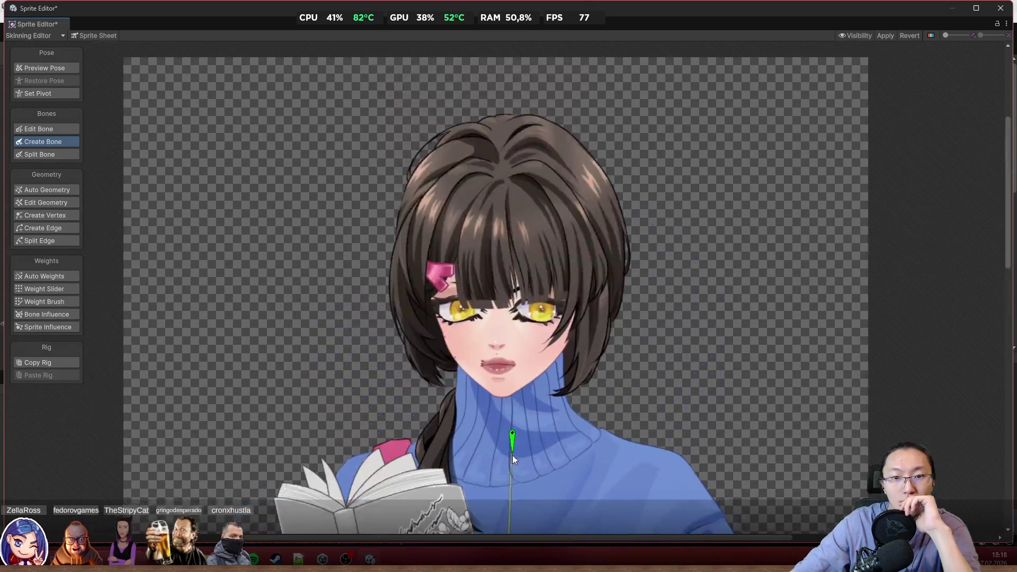
left_click(504, 122)
scroll(764, 390, "up", 2)
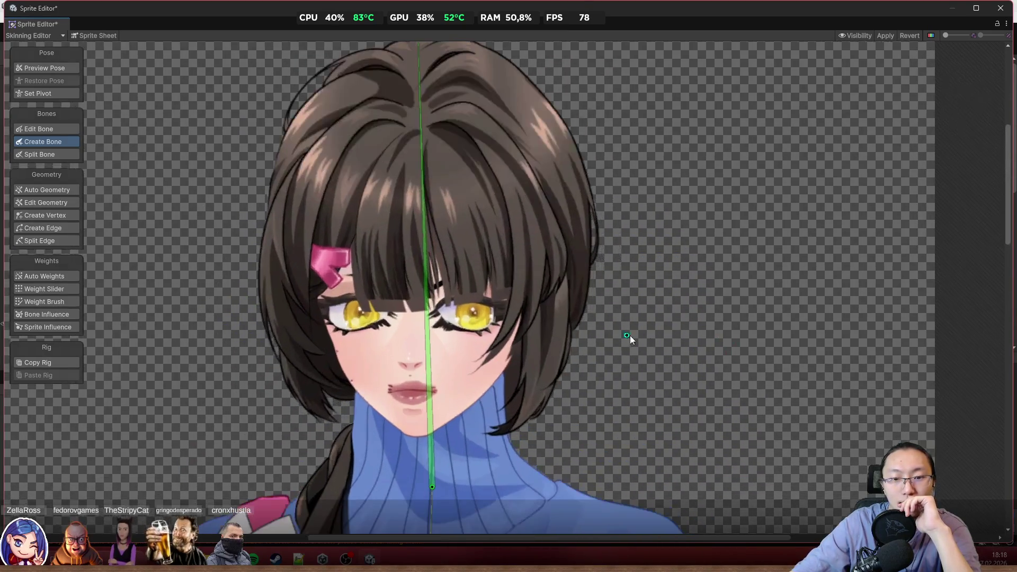
left_click(425, 339)
Preview the pose and select the back hair and right front strand to view their meshes
scroll(425, 350, "up", 2)
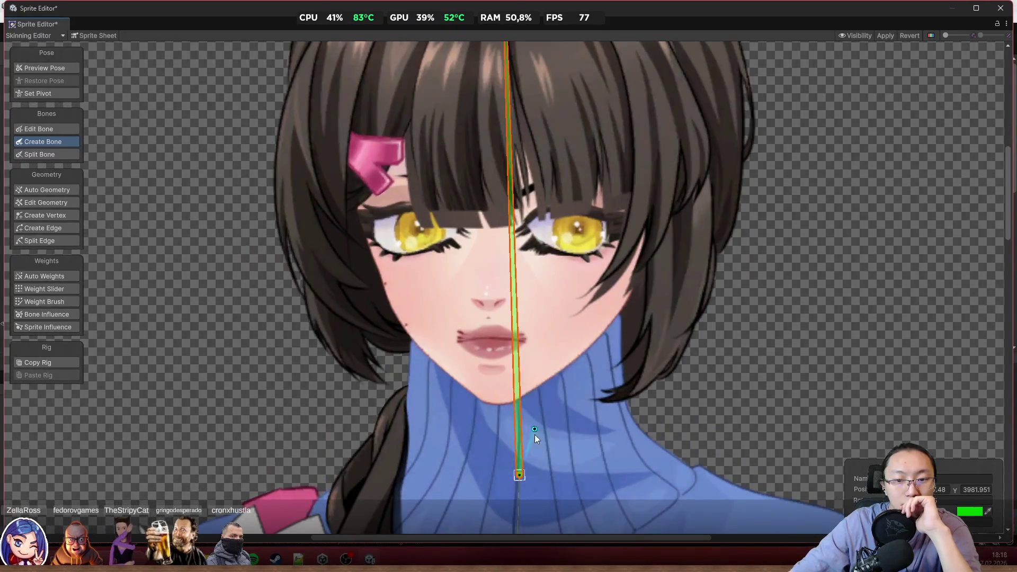
scroll(482, 240, "down", 3)
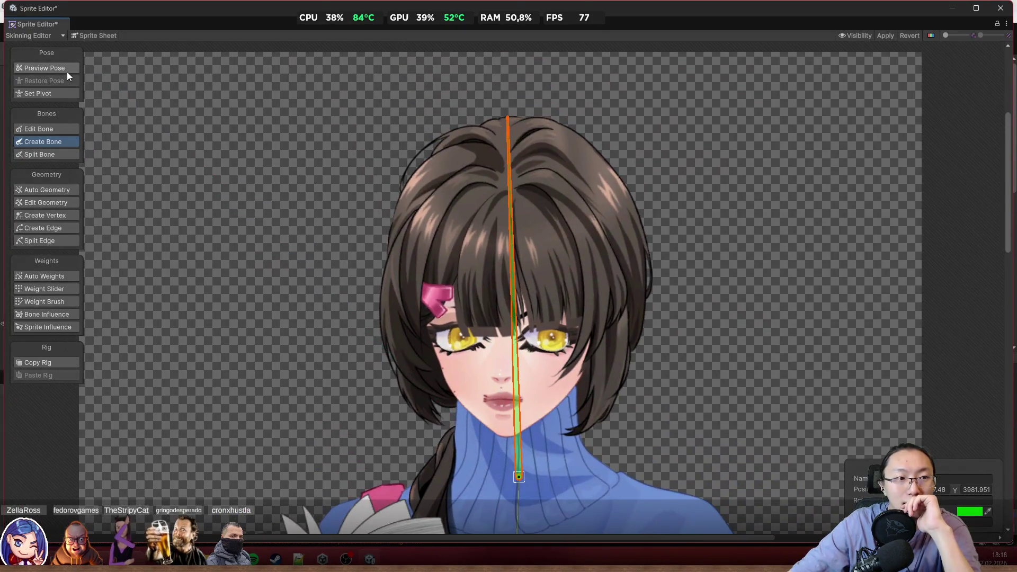
left_click(67, 68)
scroll(485, 254, "up", 2)
left_click(498, 276)
left_click(609, 281)
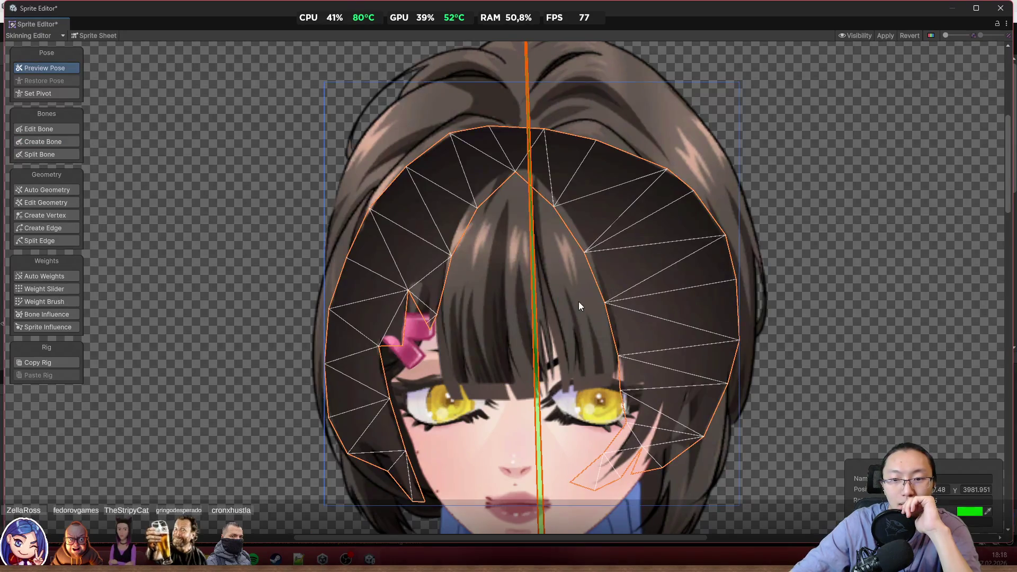
left_click(579, 301)
scroll(602, 428, "down", 3)
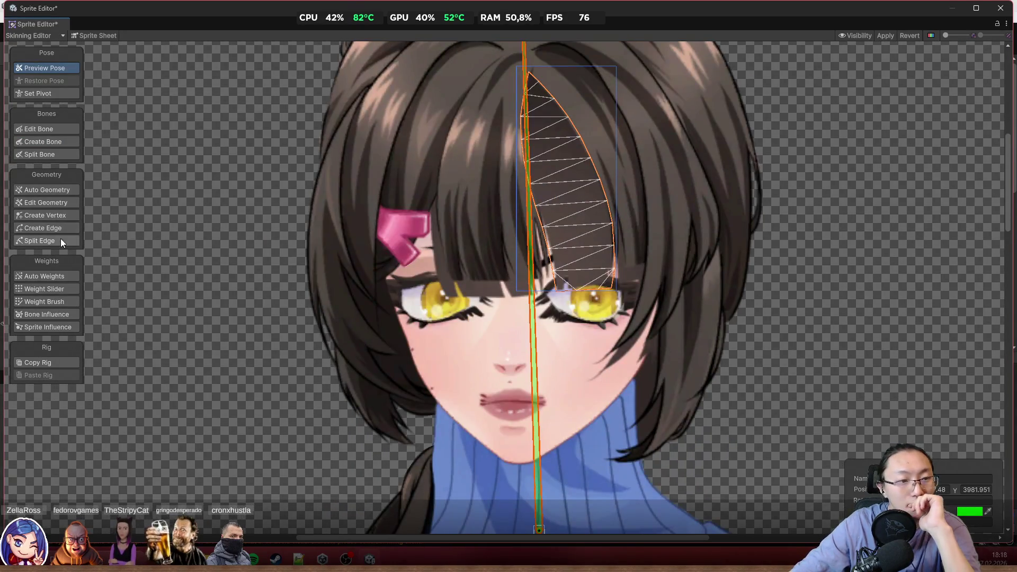
Cycle through weight and geometry tools, selecting the head bone, before returning to Create Bone
left_click(62, 287)
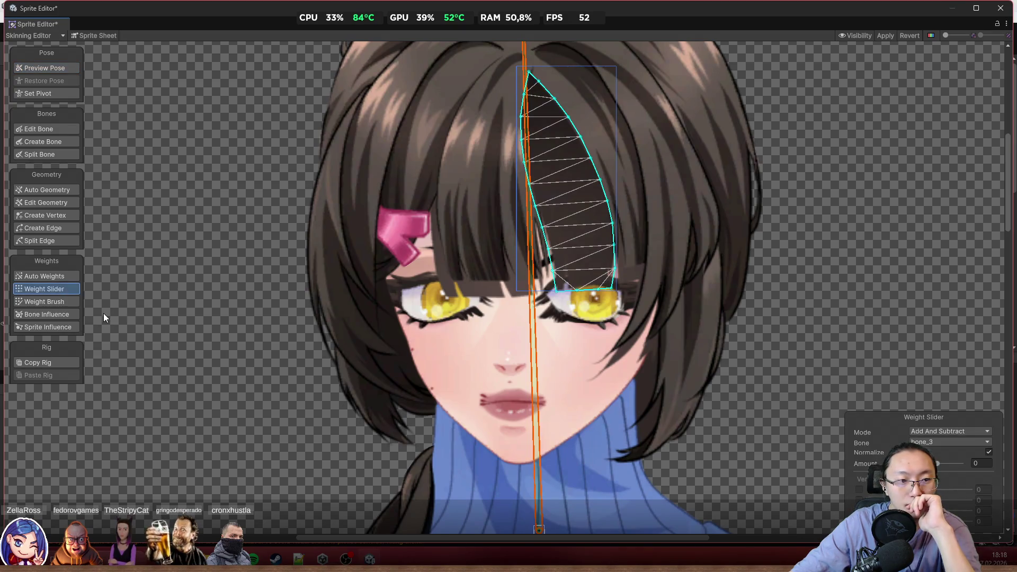
left_click(55, 218)
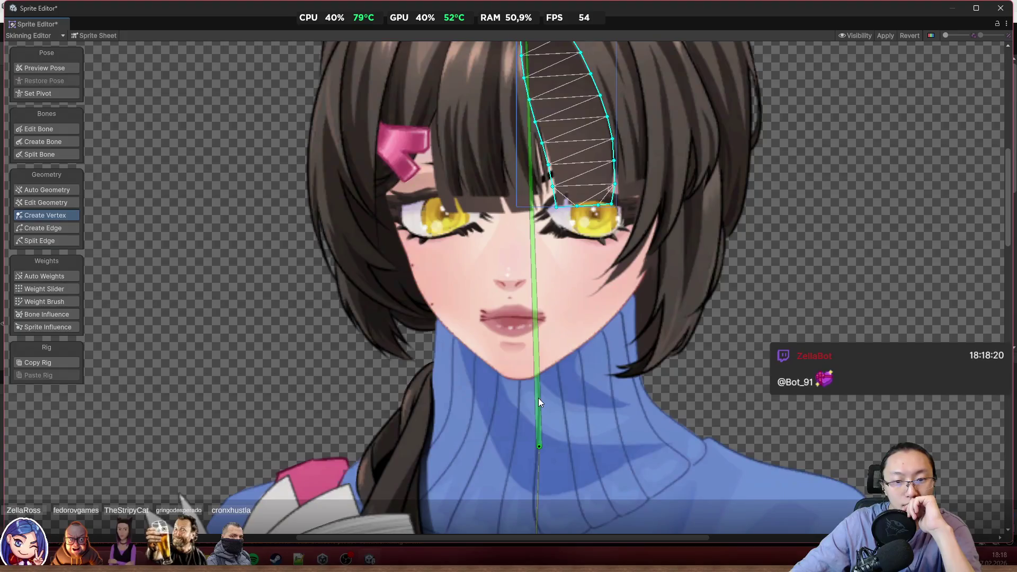
key("shift+1")
left_click(535, 445)
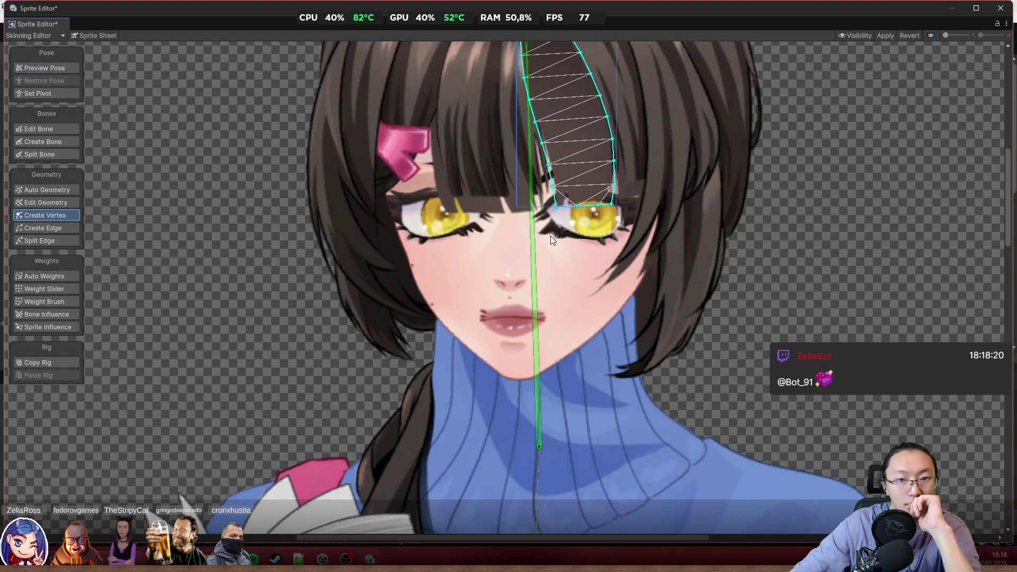
scroll(551, 236, "down", 3)
left_click(53, 301)
left_click(53, 216)
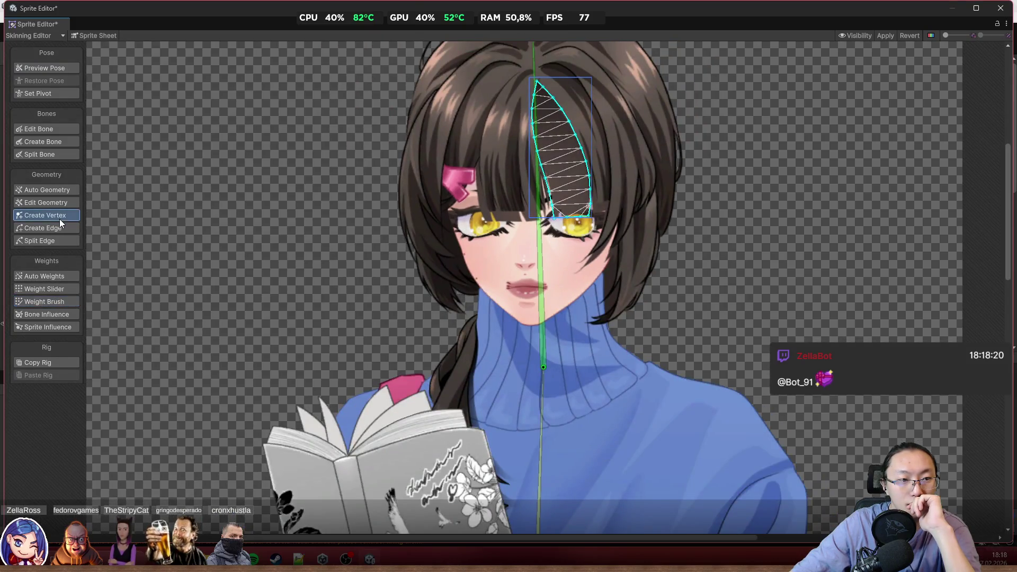
left_click(50, 228)
left_click(57, 204)
left_click(43, 142)
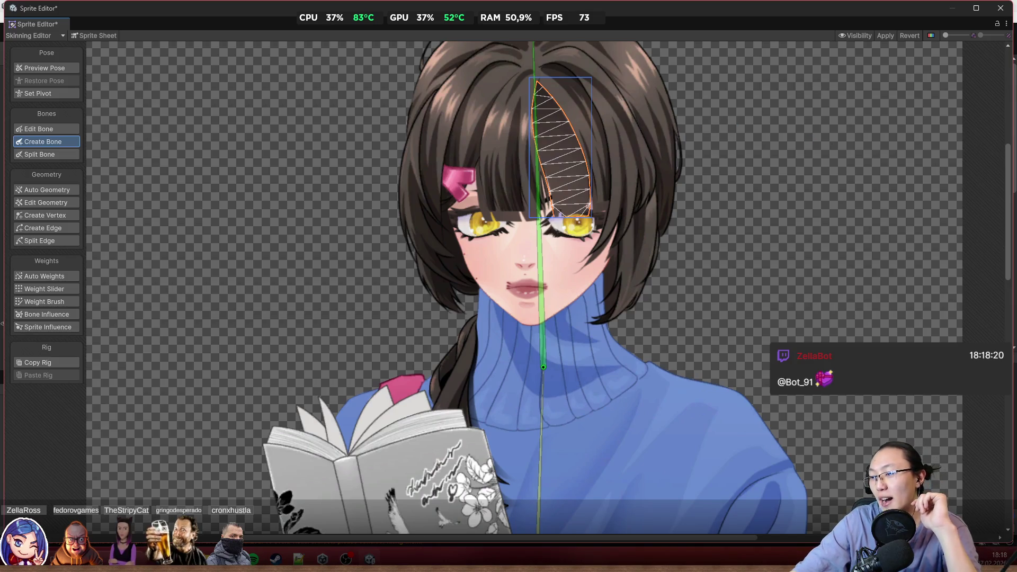
scroll(545, 164, "up", 2)
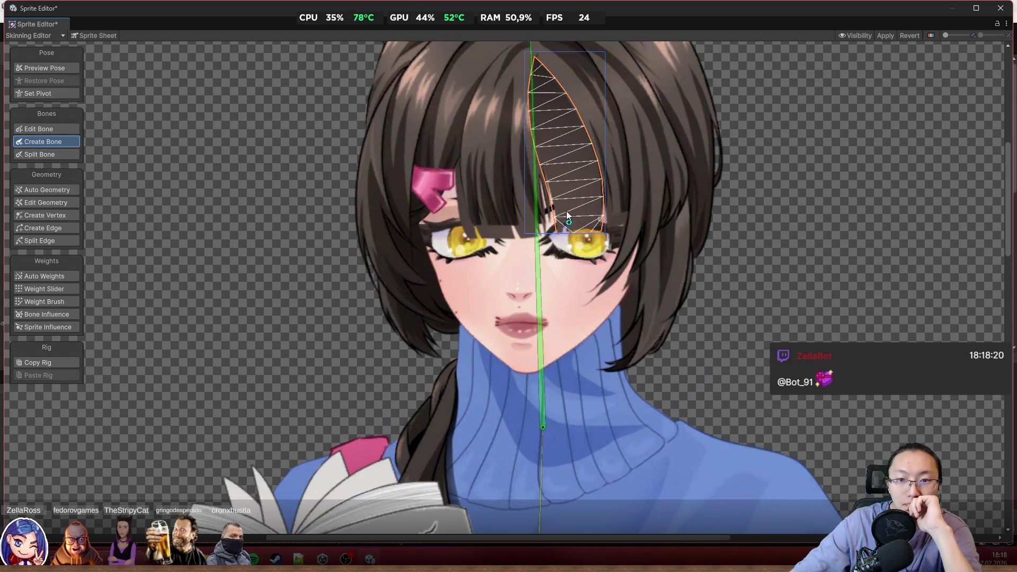
With the head bone as parent, draw a bangs bone from the hair top to above the eyes
left_click(543, 426)
scroll(484, 259, "up", 3)
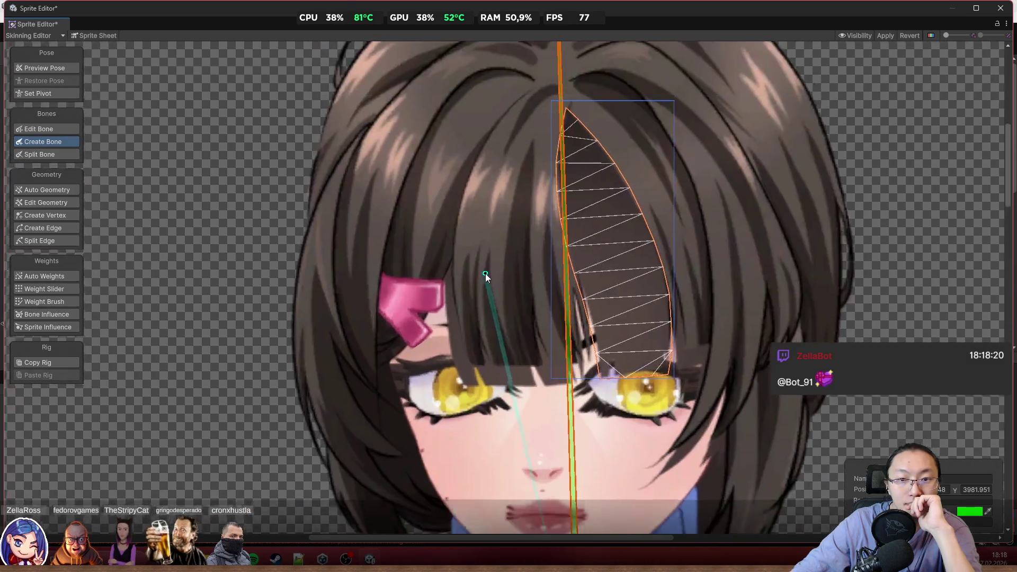
left_click(546, 115)
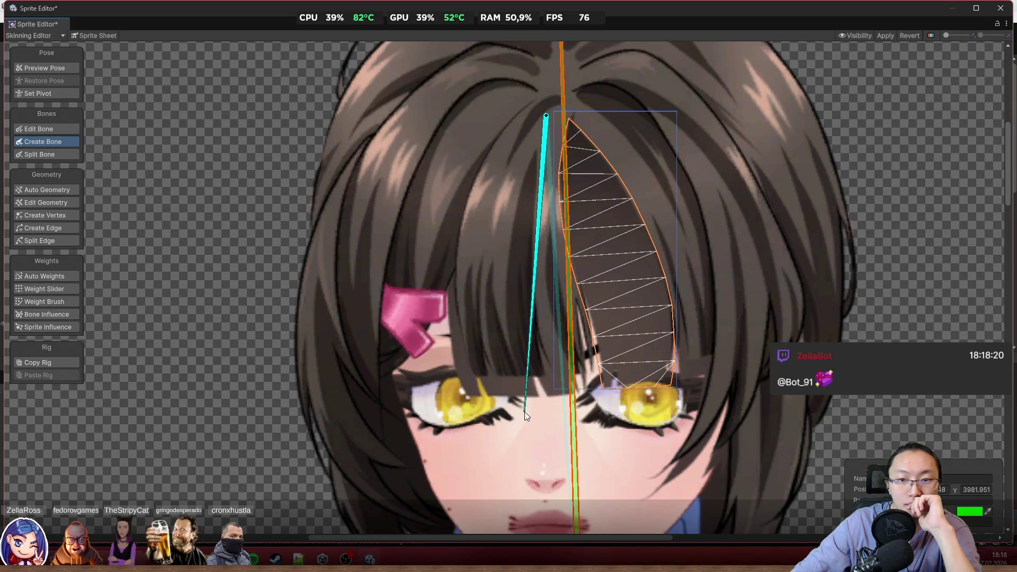
left_click(537, 428)
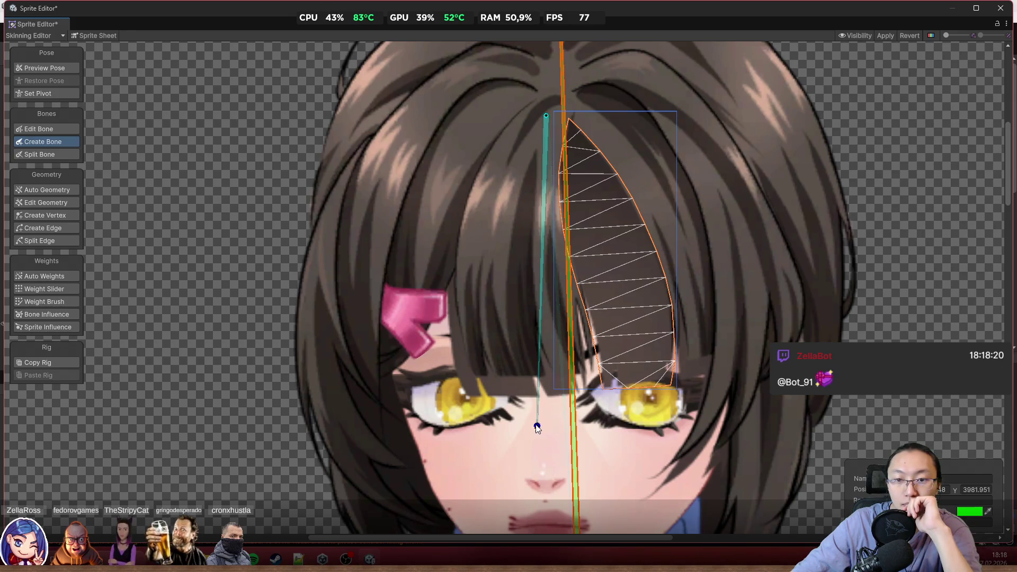
scroll(568, 137, "up", 3)
scroll(568, 136, "up", 3)
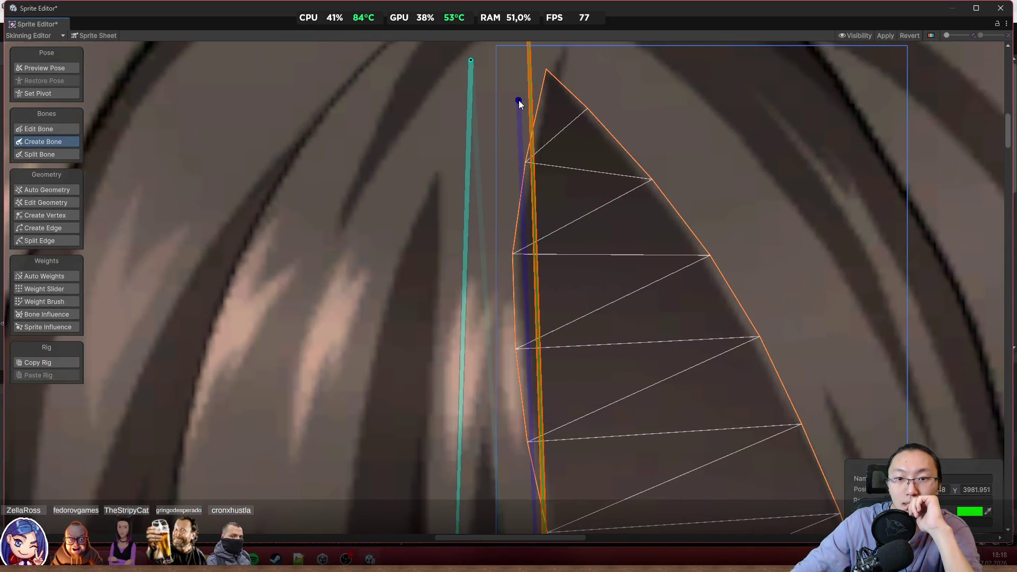
Add a bone down the right hair strand and a purple fringe bone over the right eye
left_click(519, 102)
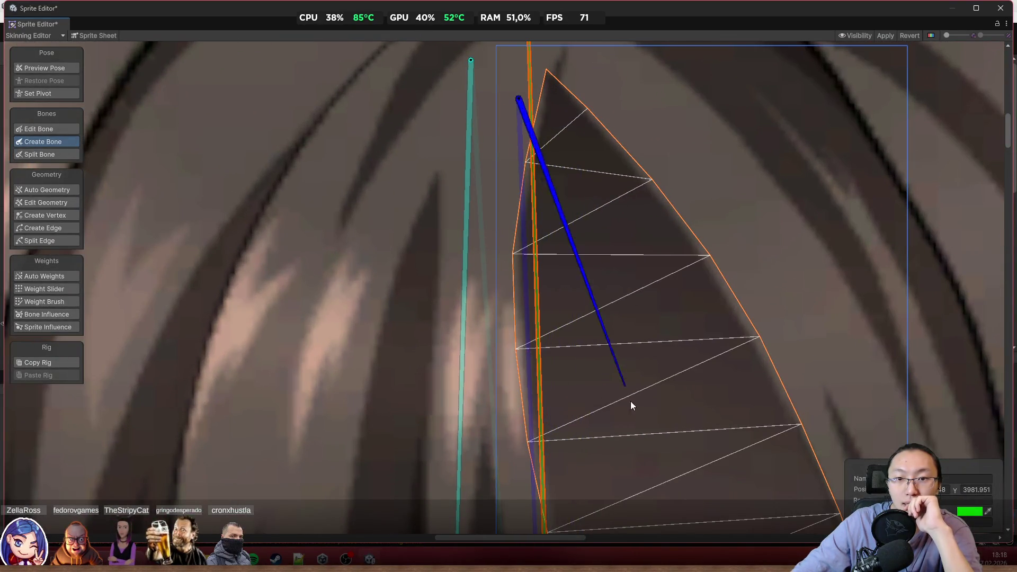
scroll(577, 101, "down", 5)
left_click(595, 374)
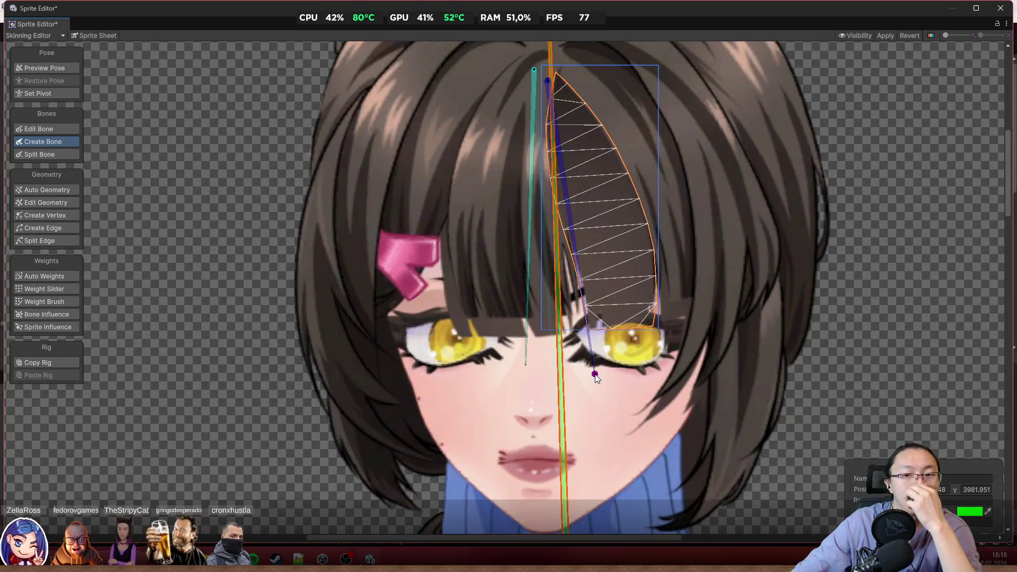
scroll(586, 281, "up", 1)
scroll(554, 348, "down", 2)
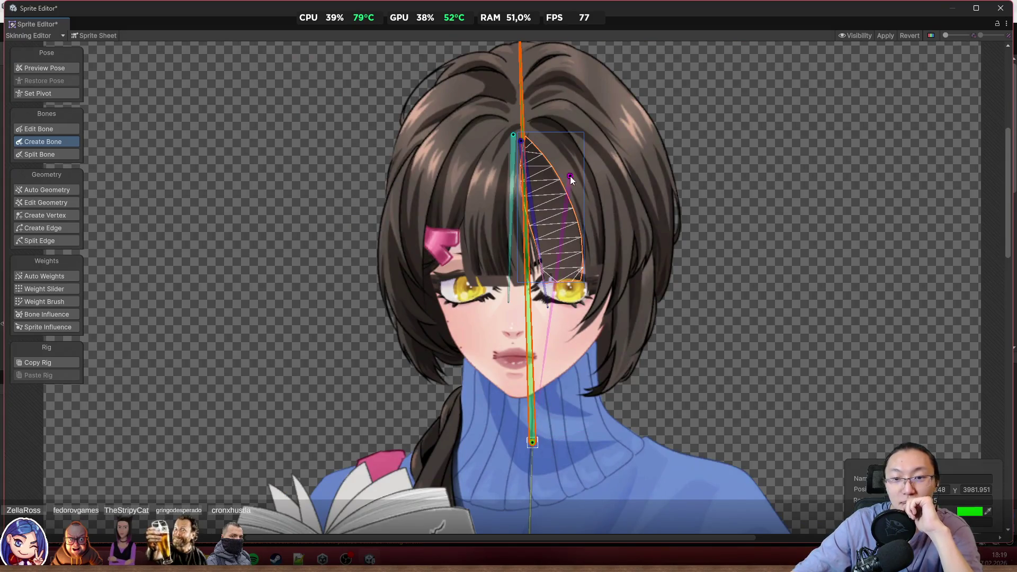
scroll(563, 114, "up", 2)
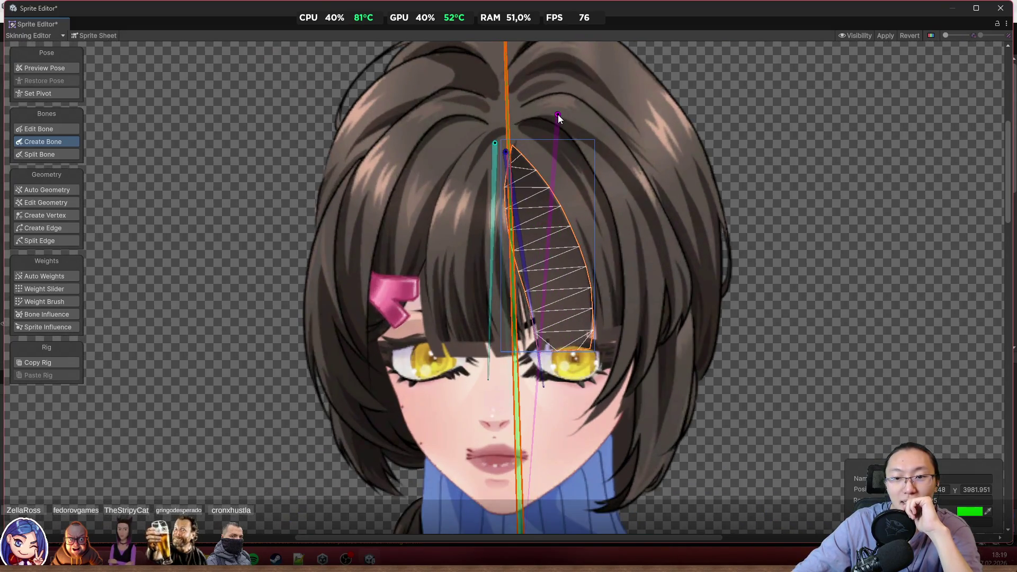
left_click(563, 109)
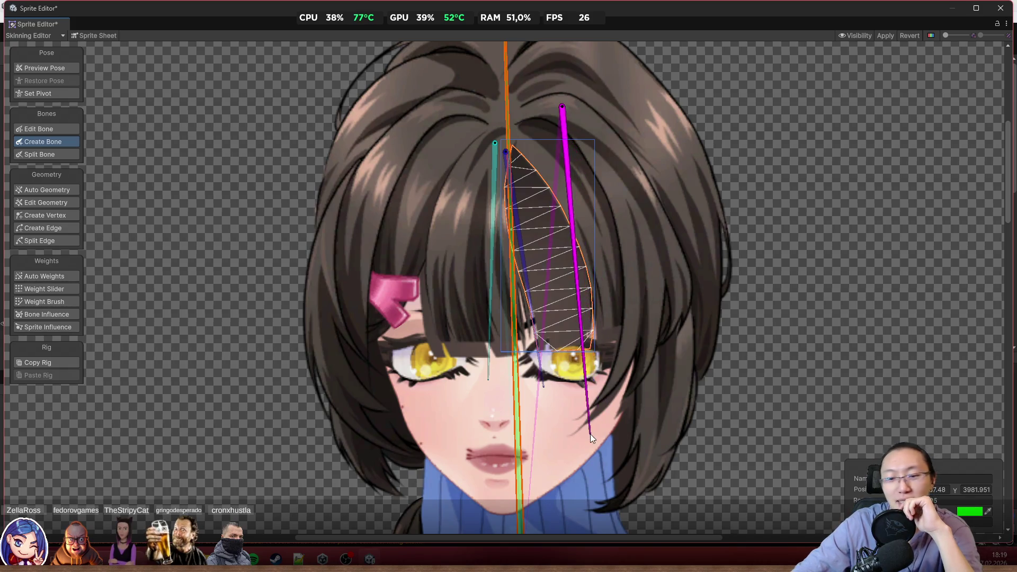
left_click(567, 433)
scroll(646, 408, "down", 3)
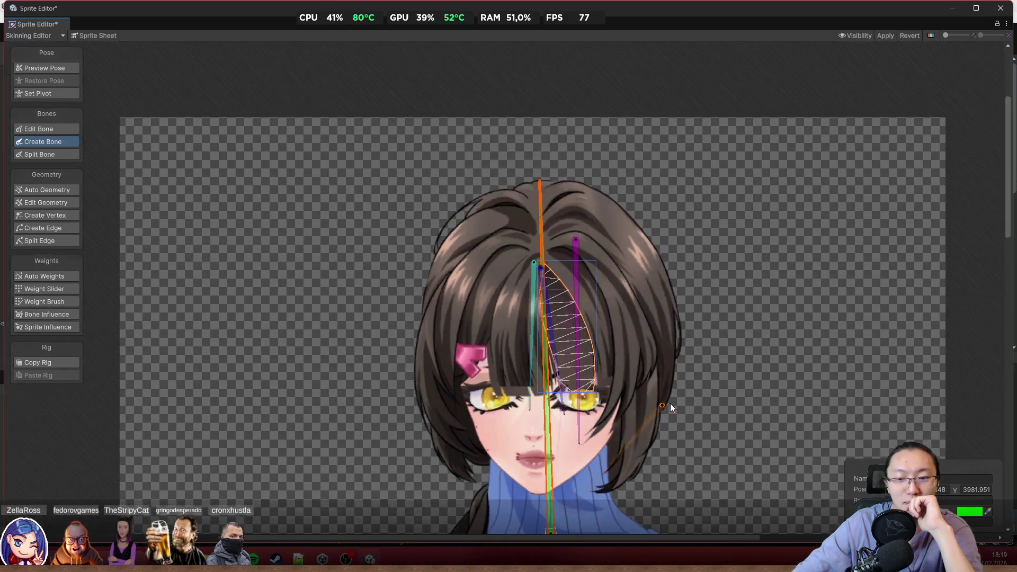
left_click(45, 68)
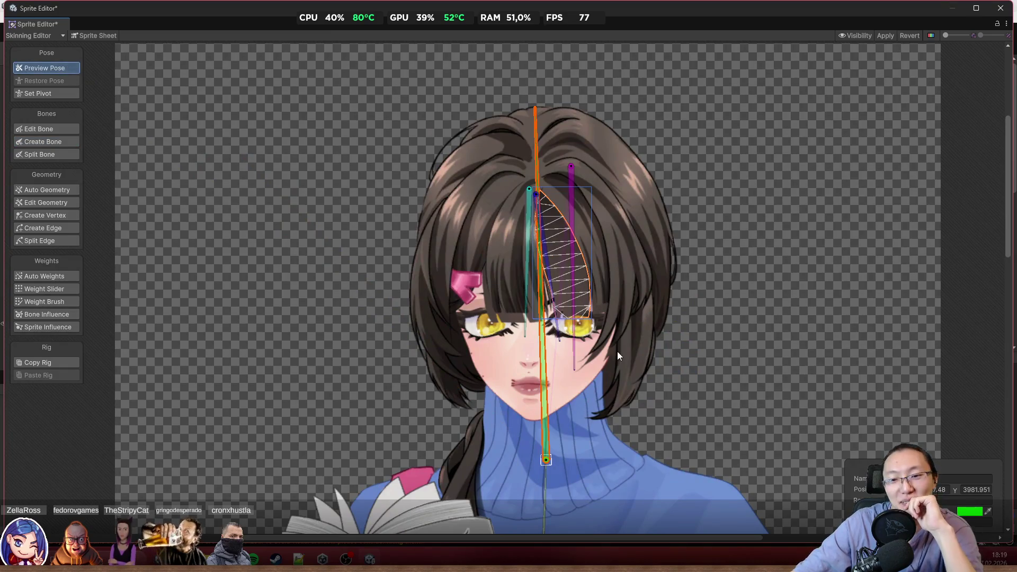
Draw a bone down the right-side lock of hair to its tip, then end the bone chain
left_click(635, 352)
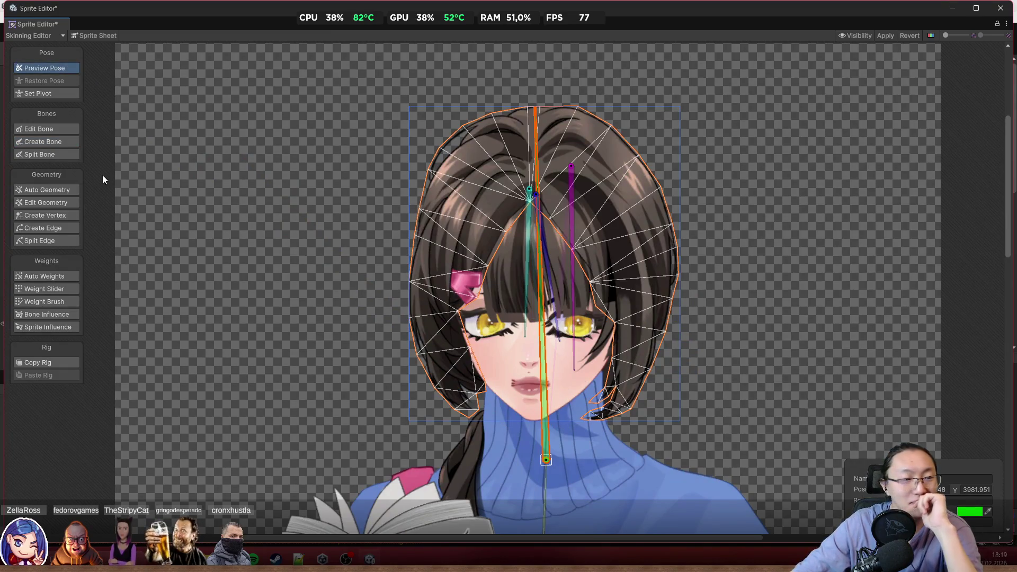
left_click(57, 302)
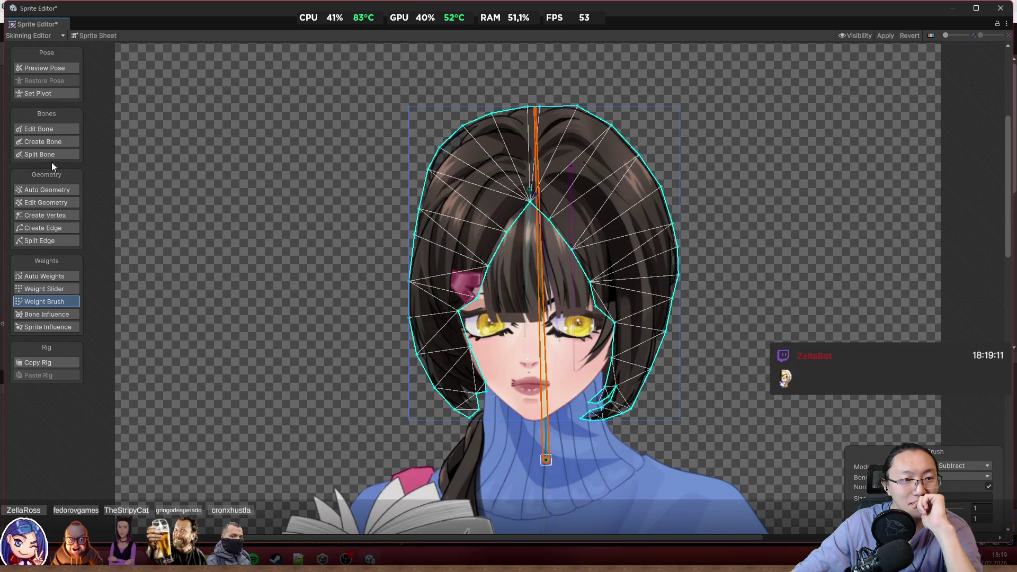
left_click(43, 141)
scroll(626, 379, "up", 3)
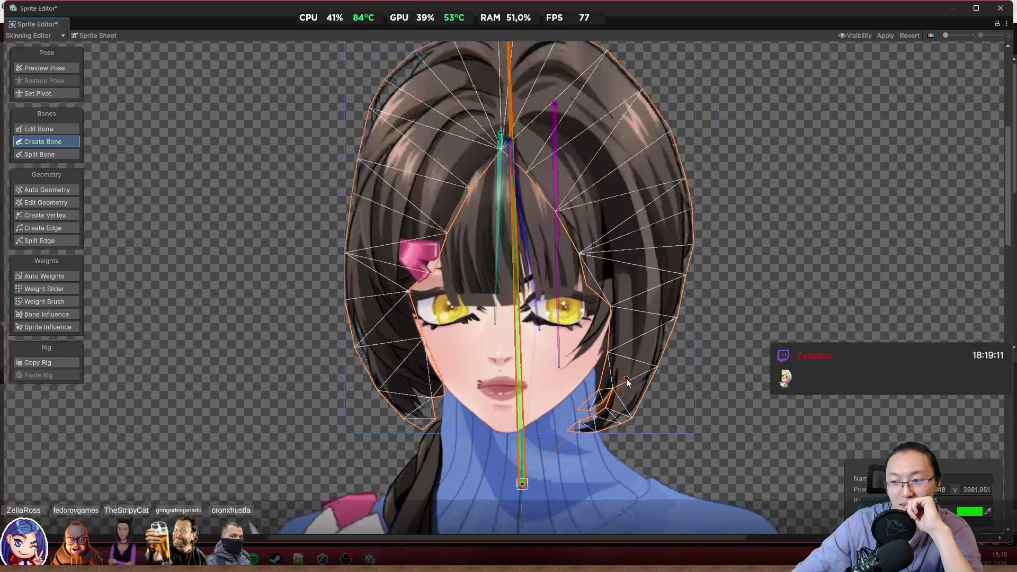
scroll(686, 310, "down", 3)
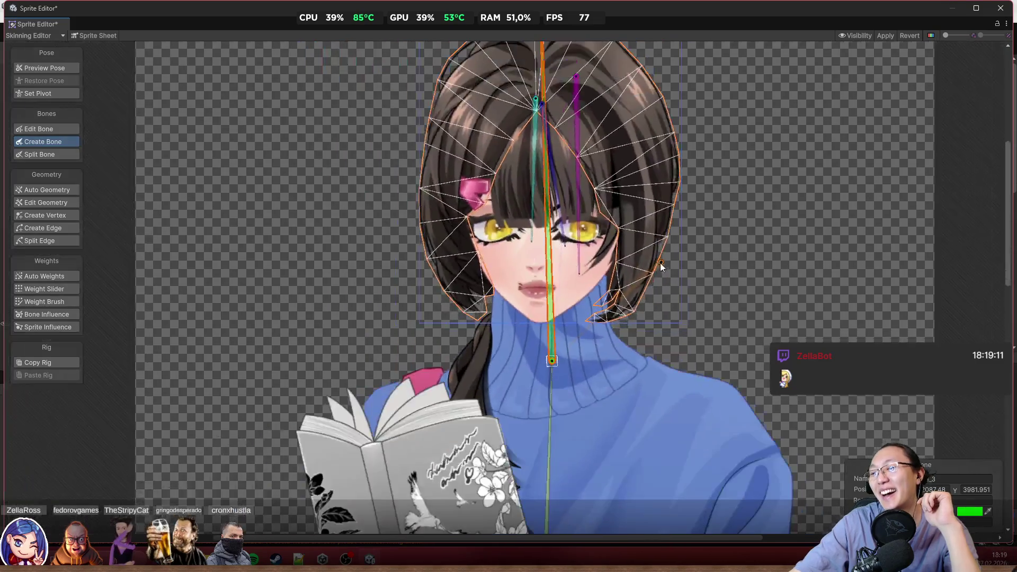
scroll(551, 356, "up", 3)
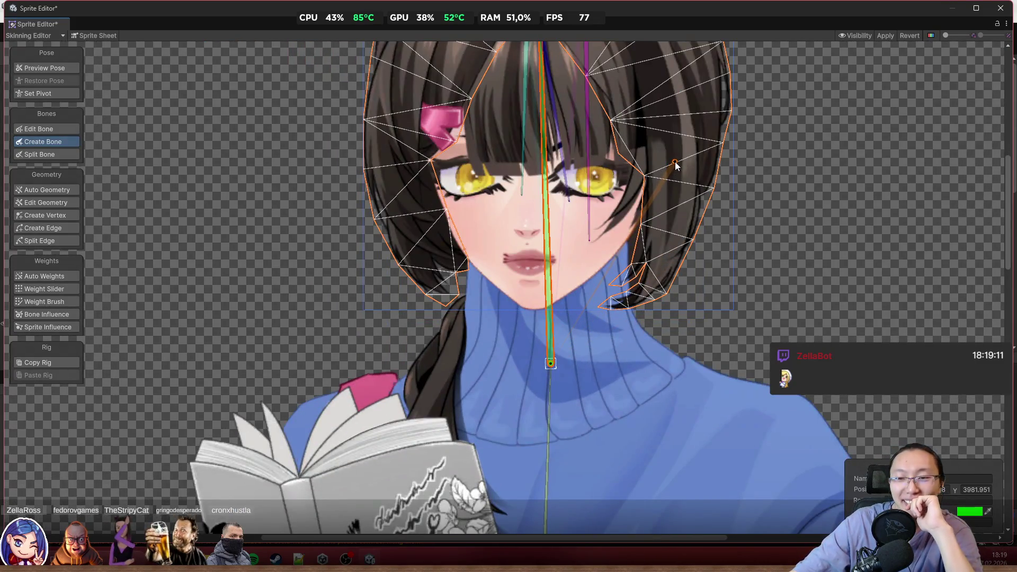
left_click(677, 133)
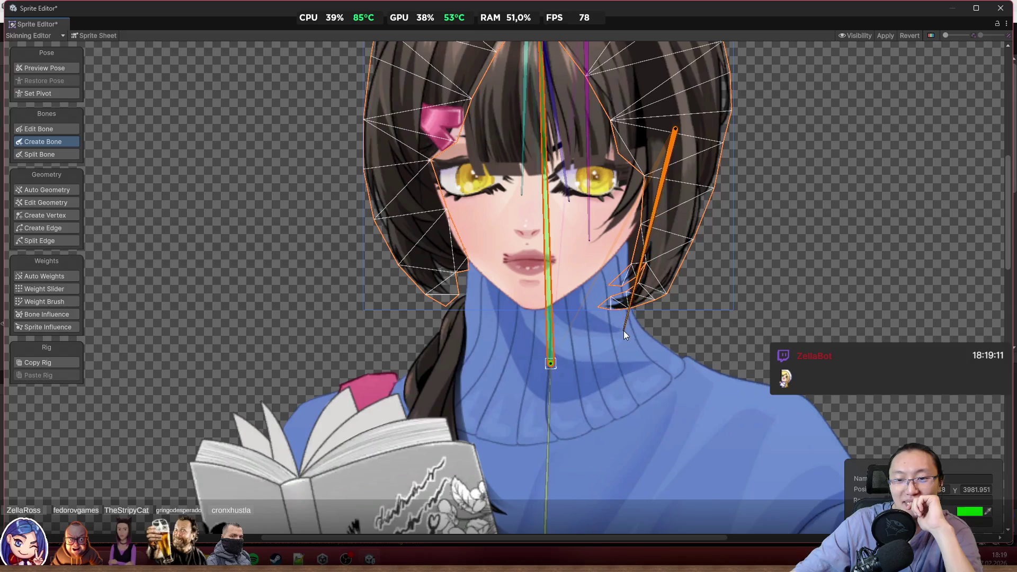
key("Escape")
In Preview Pose, select the front hair, back hair and body sprites to check the rig
scroll(471, 374, "up", 1)
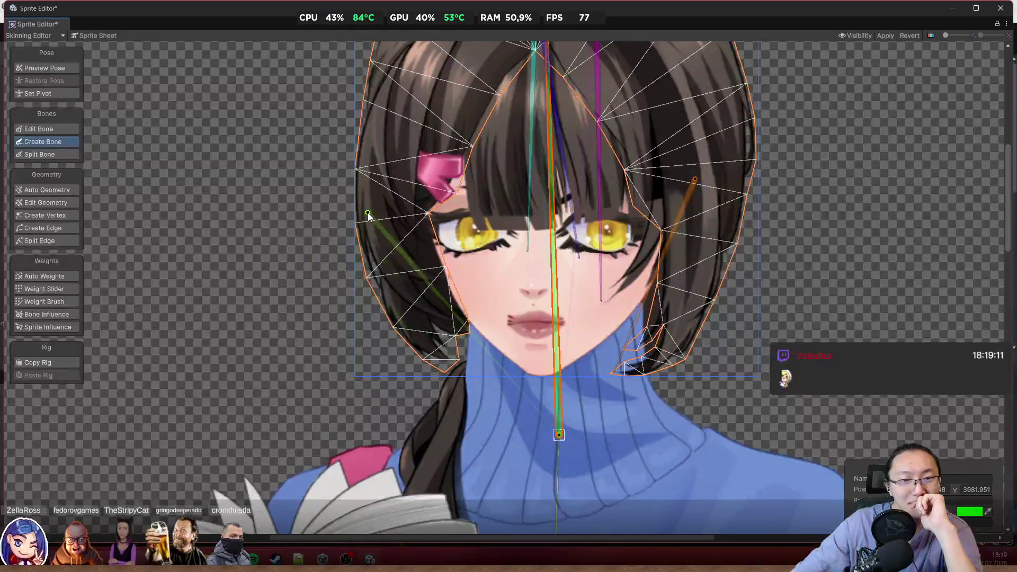
left_click(36, 66)
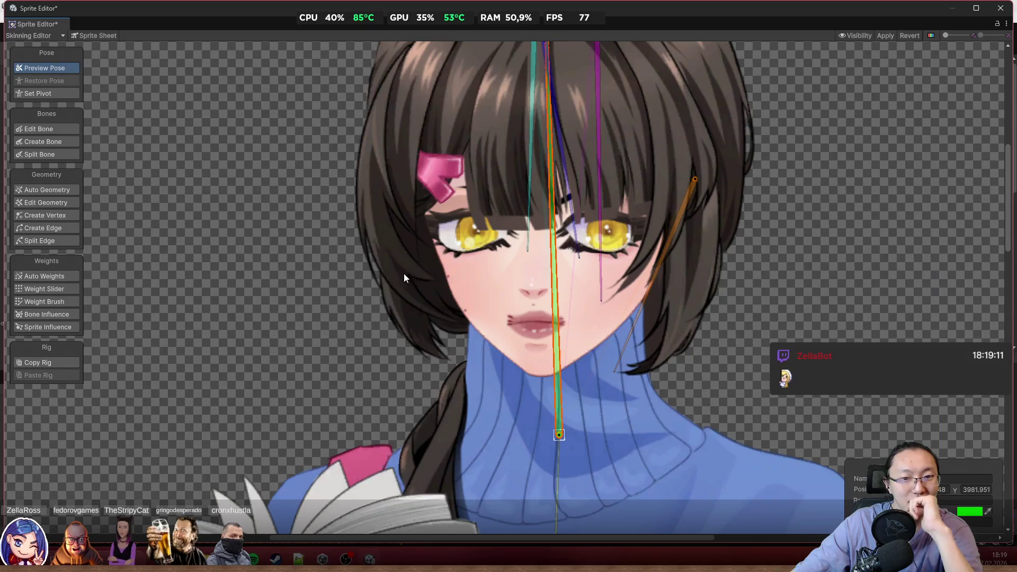
left_click(369, 247)
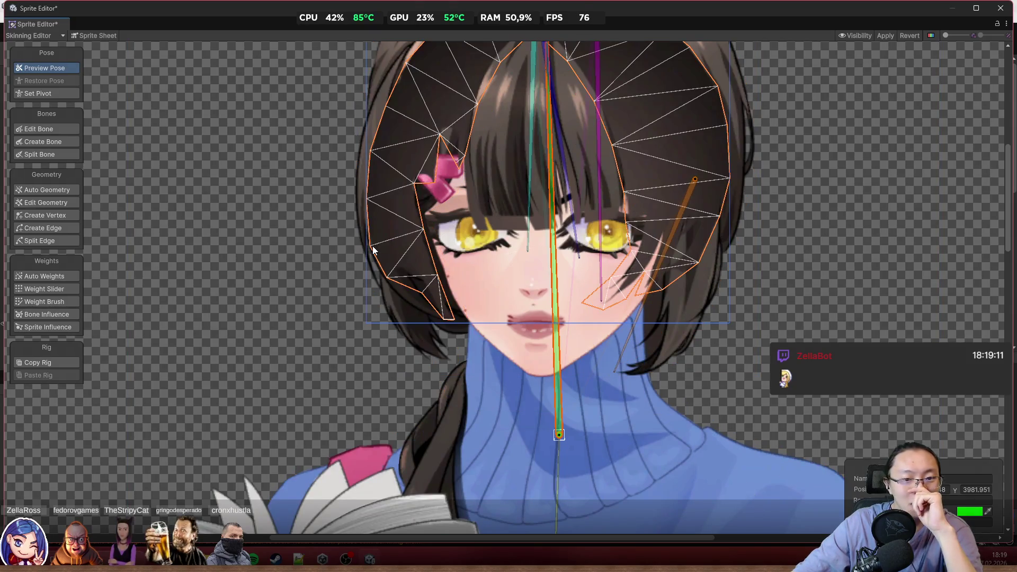
left_click(374, 245)
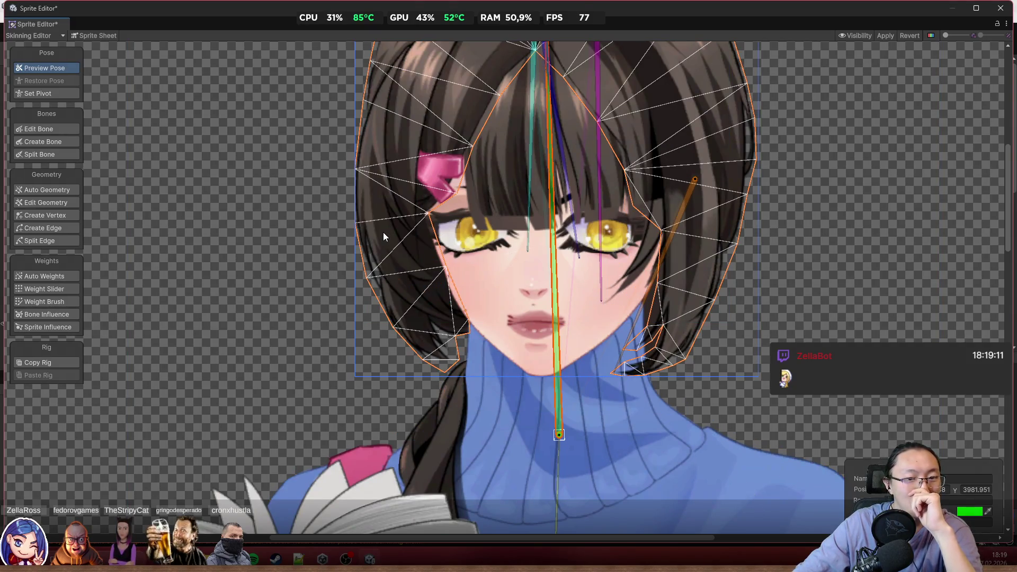
scroll(466, 212, "down", 3)
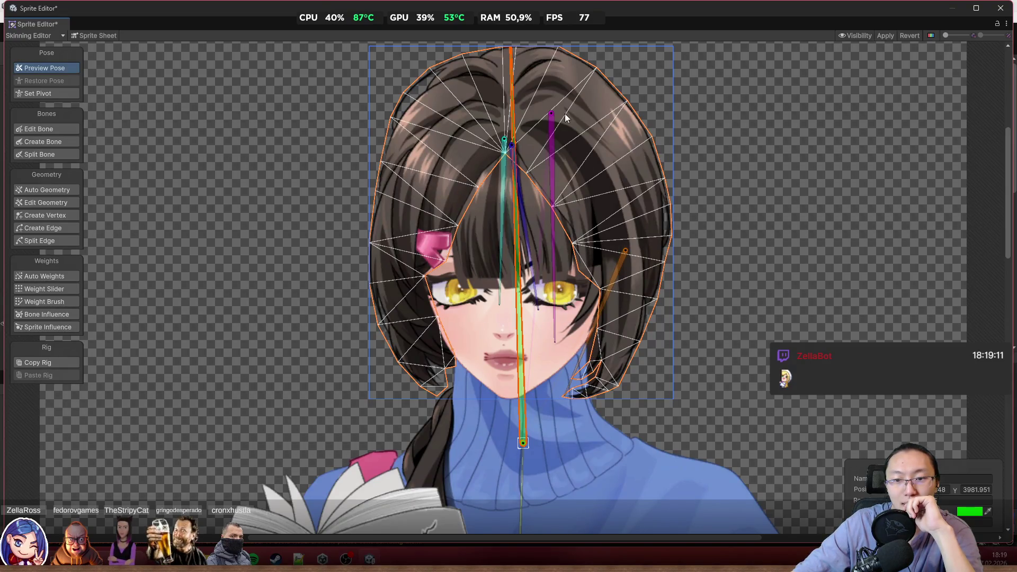
left_click(580, 153)
left_click(564, 173)
left_click(592, 166)
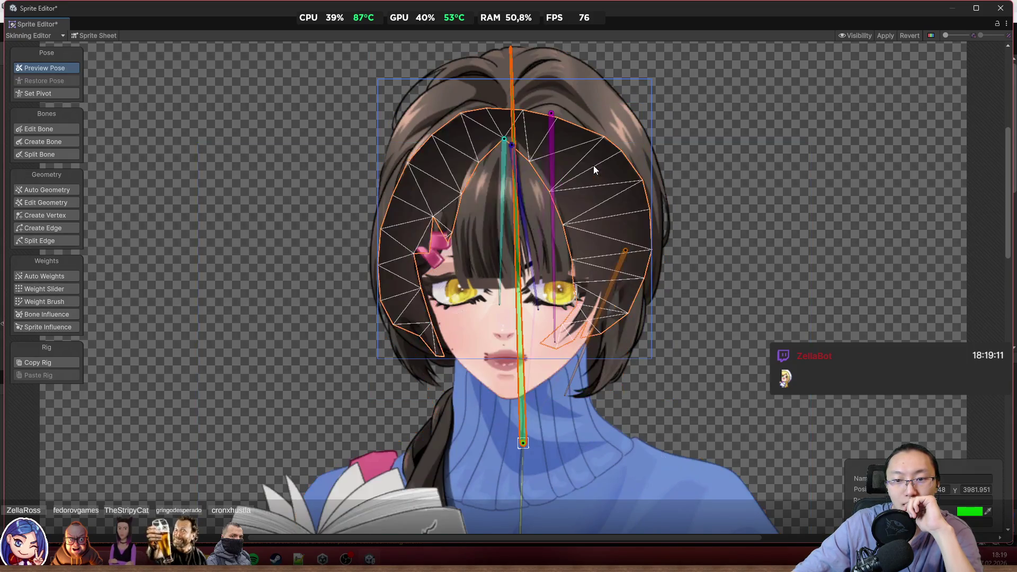
left_click(812, 199)
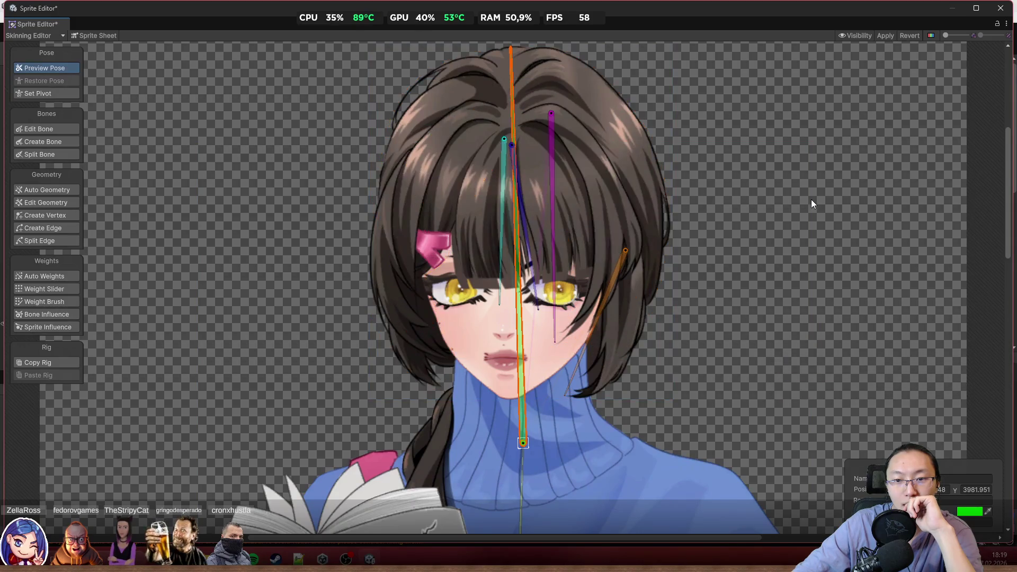
scroll(652, 254, "up", 2)
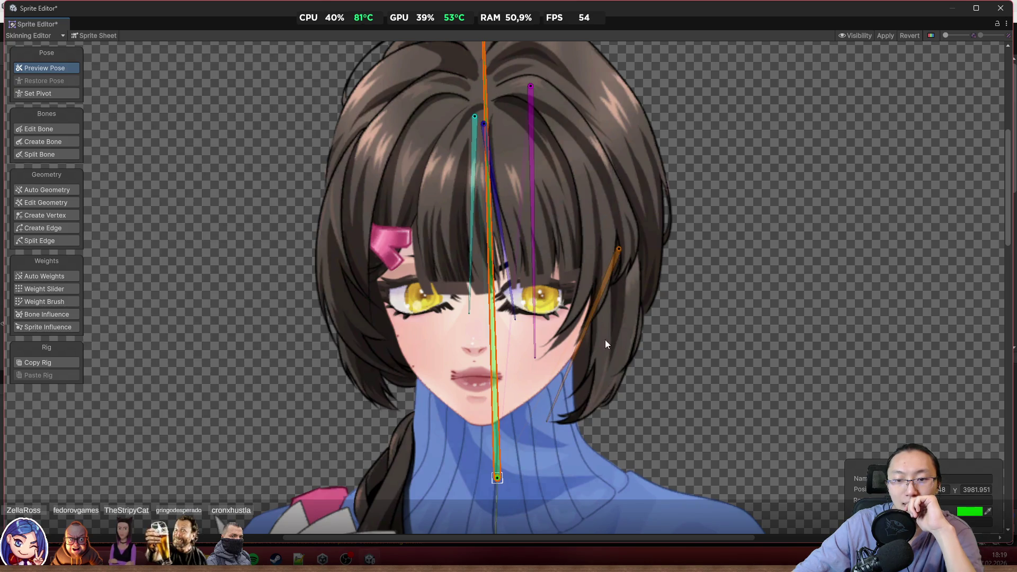
scroll(578, 371, "down", 3)
scroll(597, 243, "up", 1)
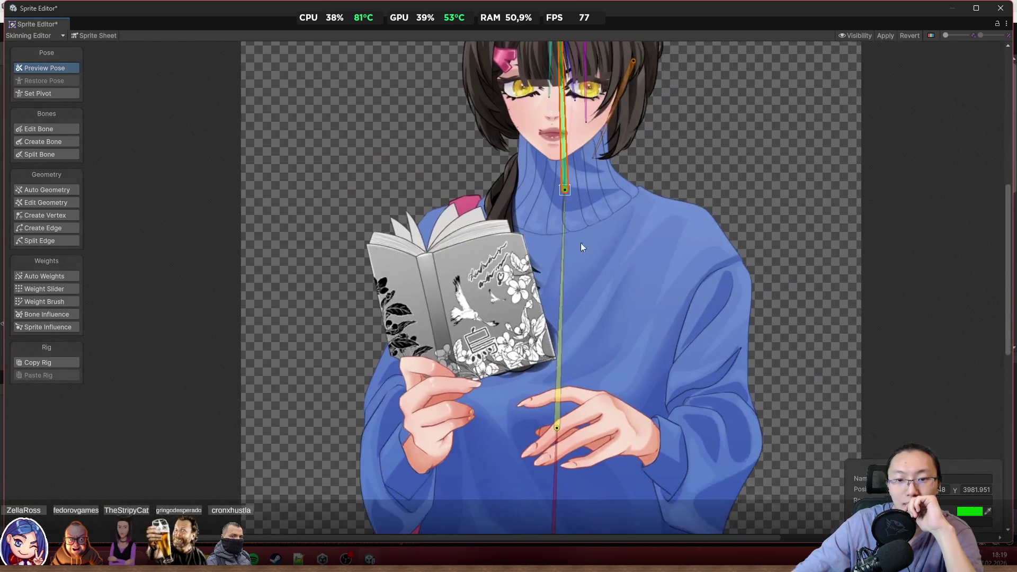
Add a hand bone from the left sleeve to the fingers of the book-holding hand
left_click_drag(396, 288, 466, 208)
left_click(428, 299)
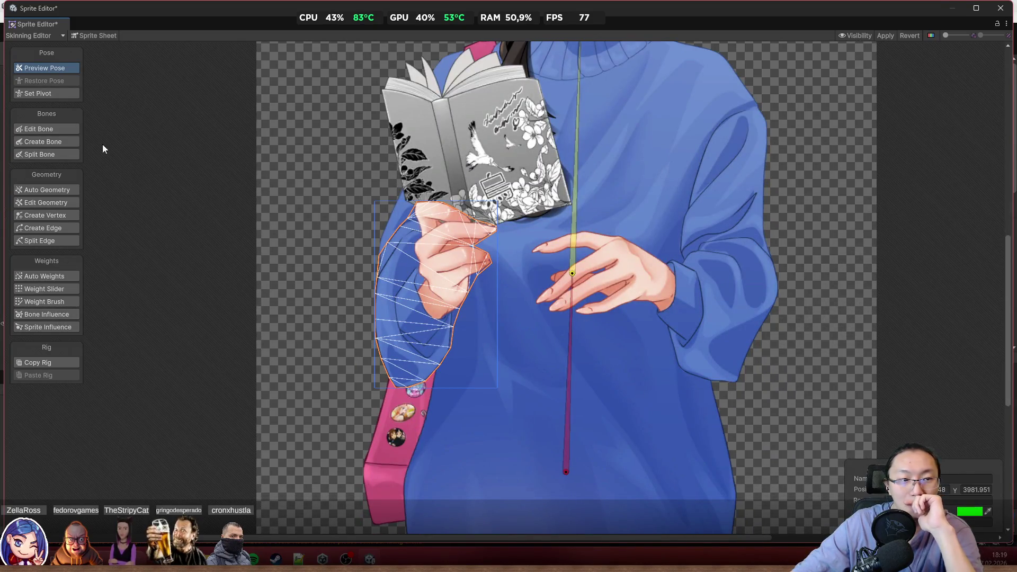
left_click(72, 143)
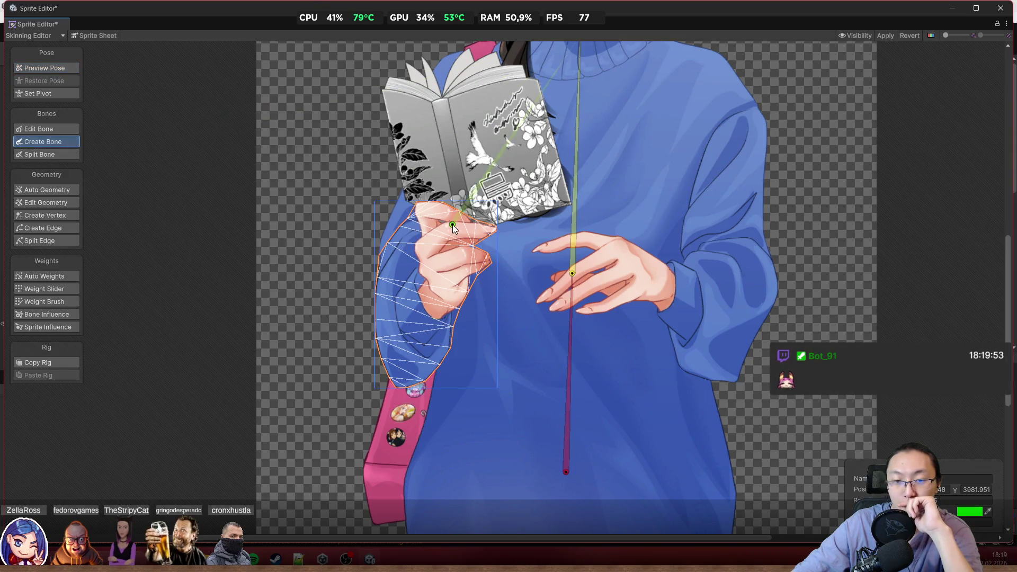
scroll(565, 272, "up", 1)
left_click(583, 276)
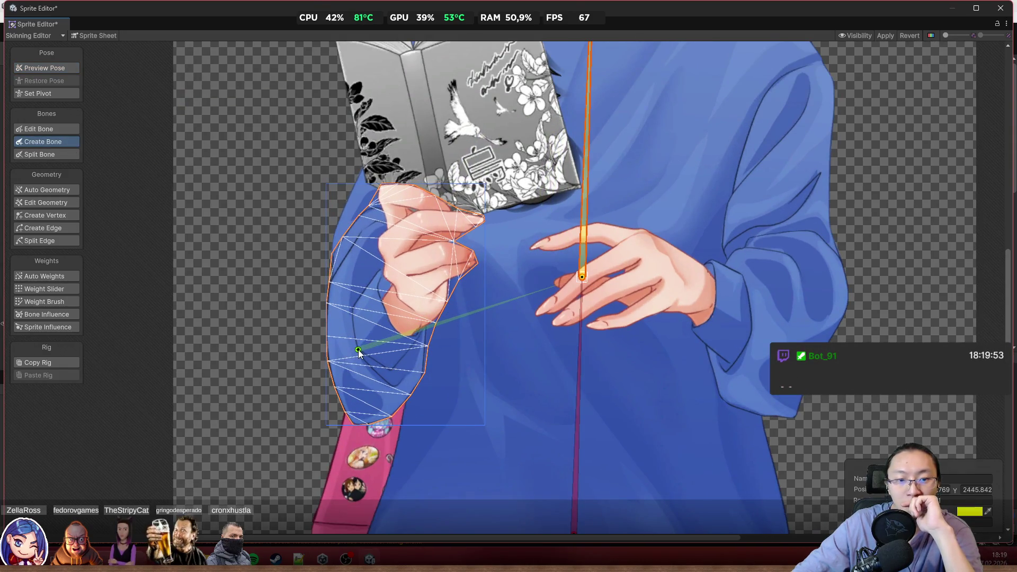
left_click(359, 350)
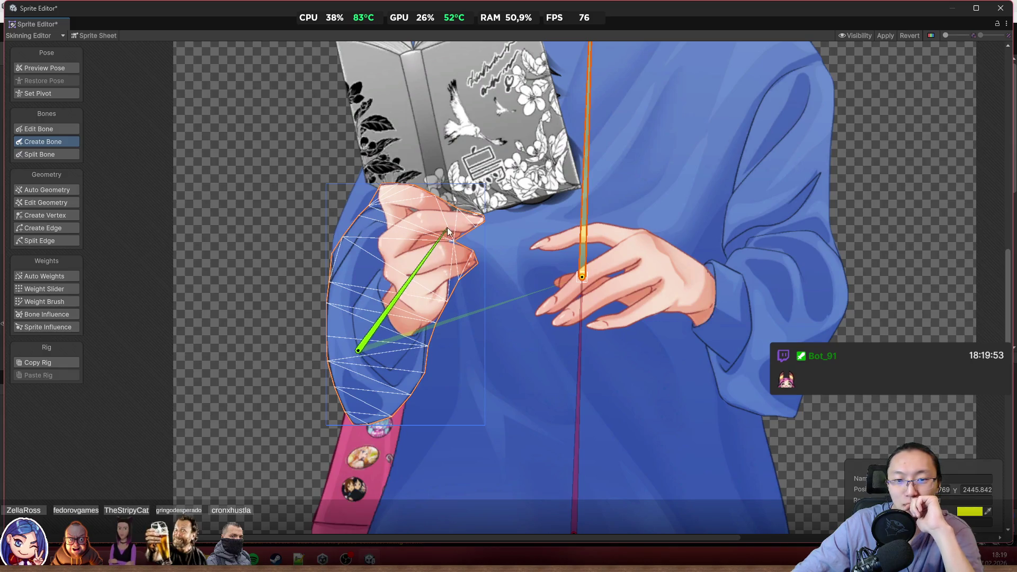
left_click(443, 205)
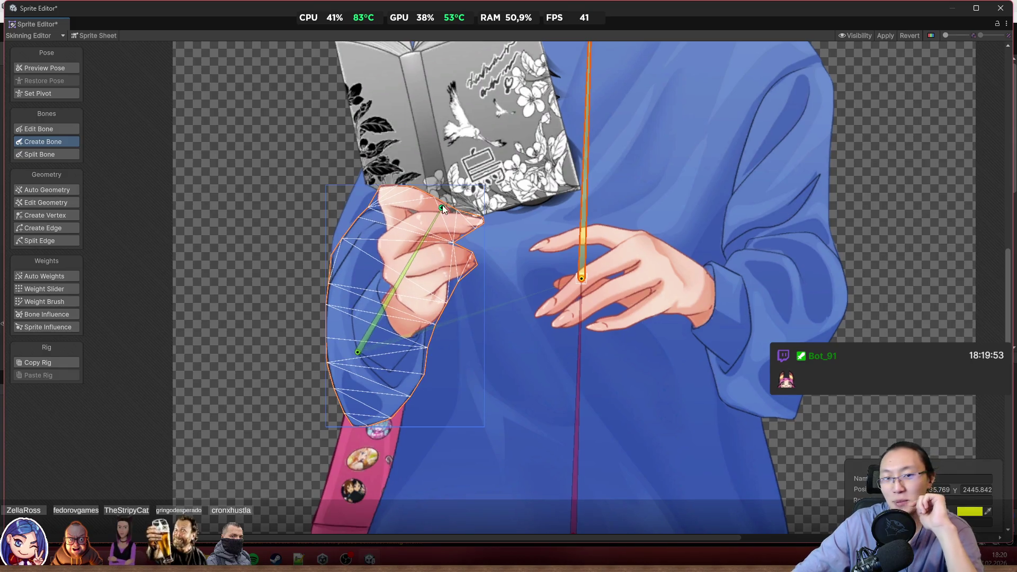
scroll(440, 161, "up", 3)
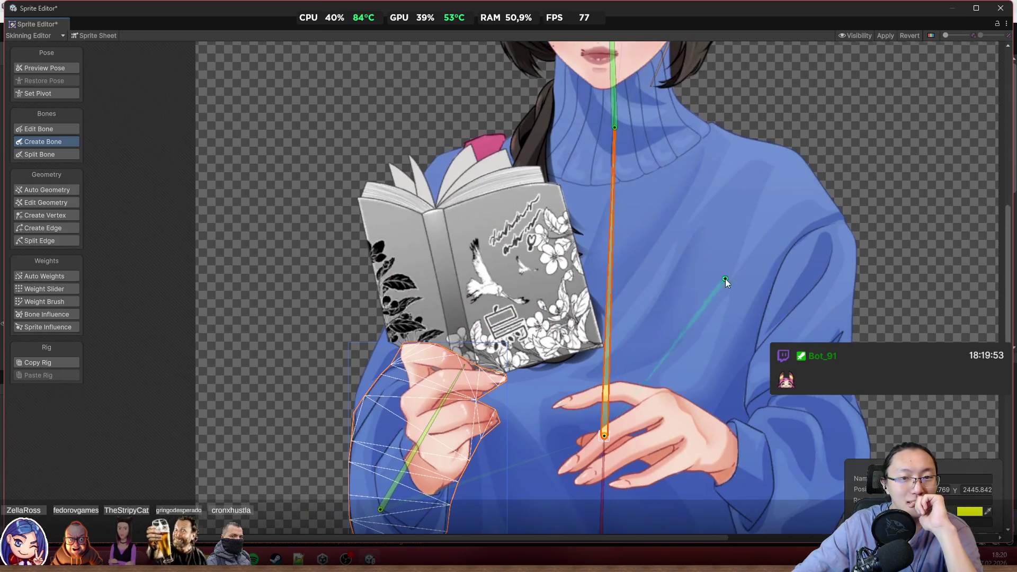
scroll(403, 111, "up", 2)
Preview the pose, then add a bone from the hand bone up to the book spine's top
left_click(59, 68)
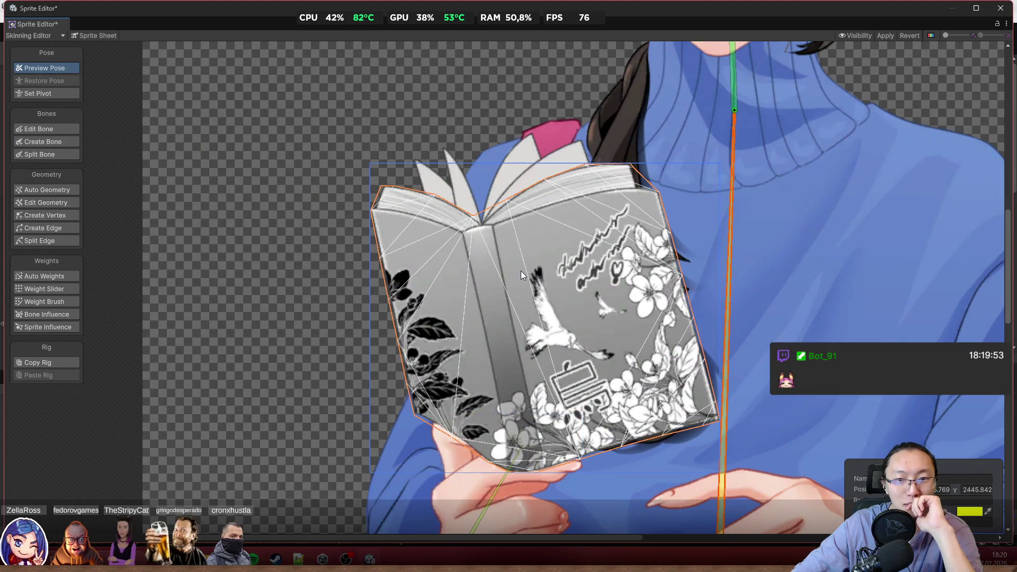
scroll(583, 302, "down", 2)
left_click(54, 141)
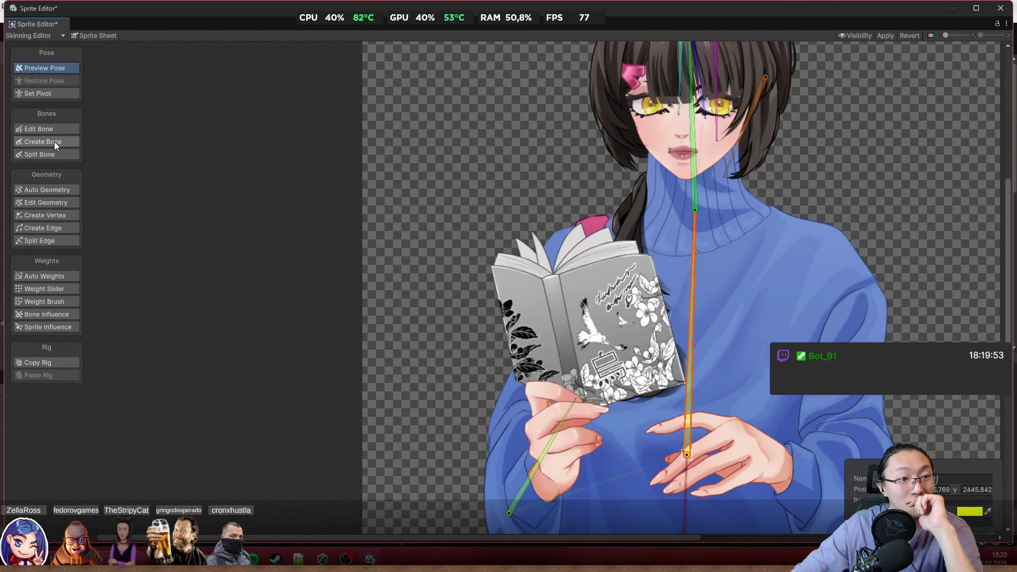
left_click(576, 399)
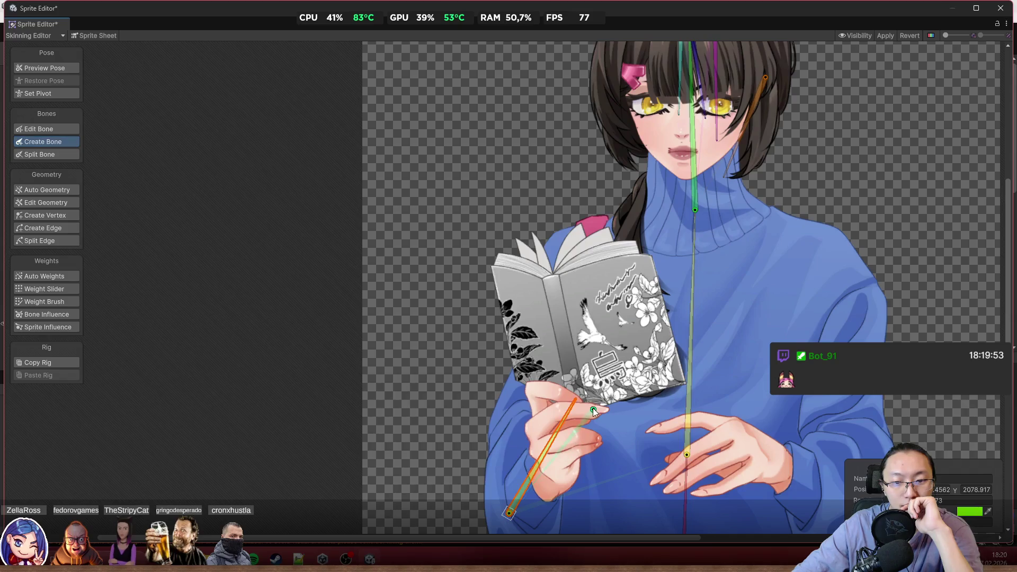
left_click(552, 274)
scroll(275, 115, "down", 3)
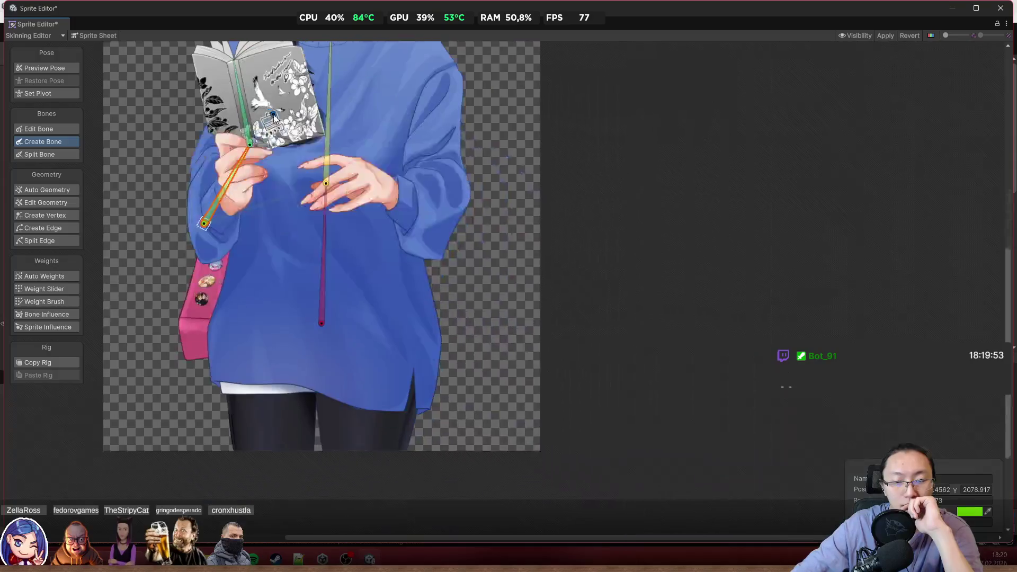
scroll(422, 244, "up", 3)
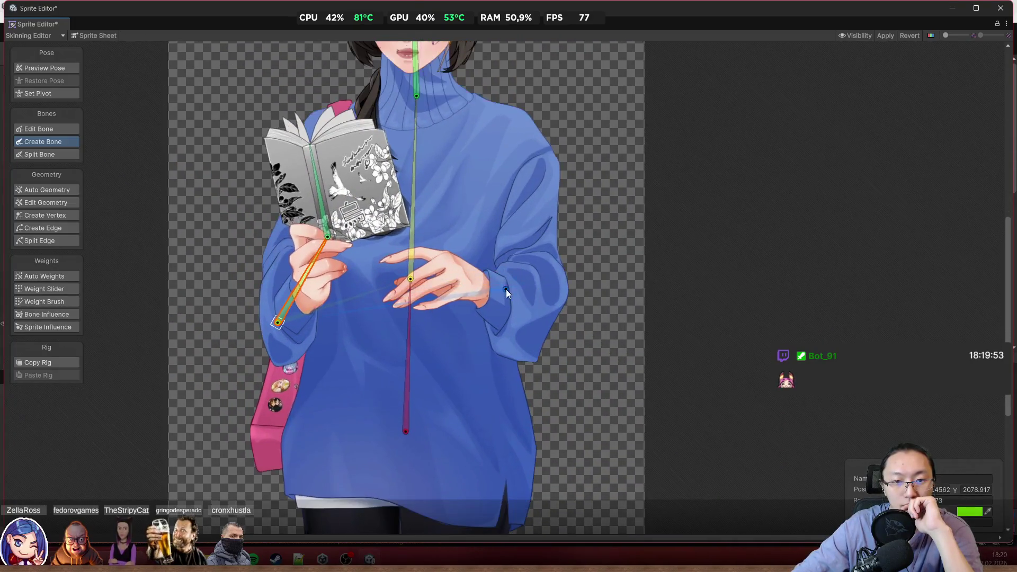
Add a forearm bone from the torso bone to the right sleeve
left_click(421, 256)
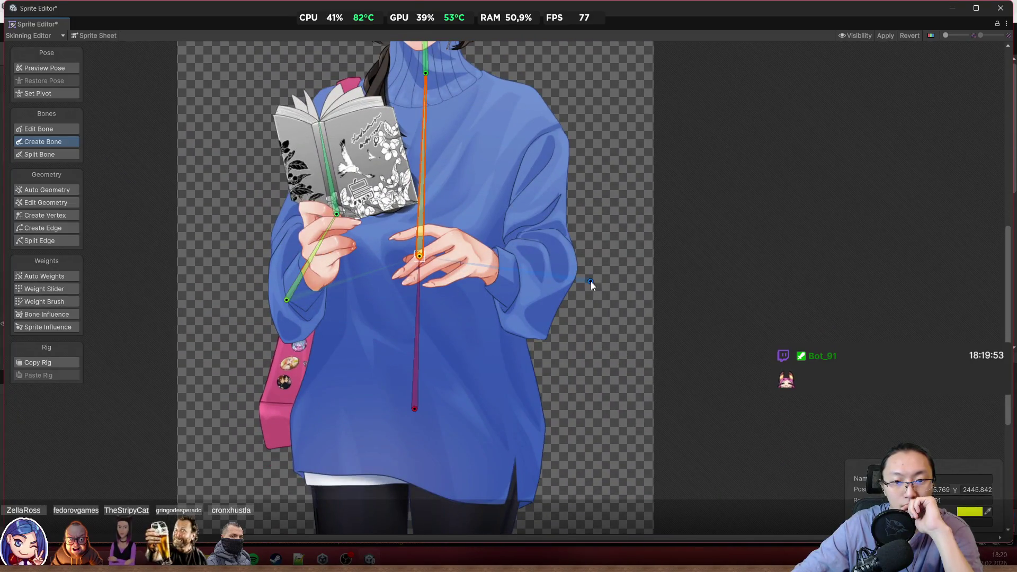
left_click(543, 284)
left_click(419, 257)
scroll(567, 159, "down", 2)
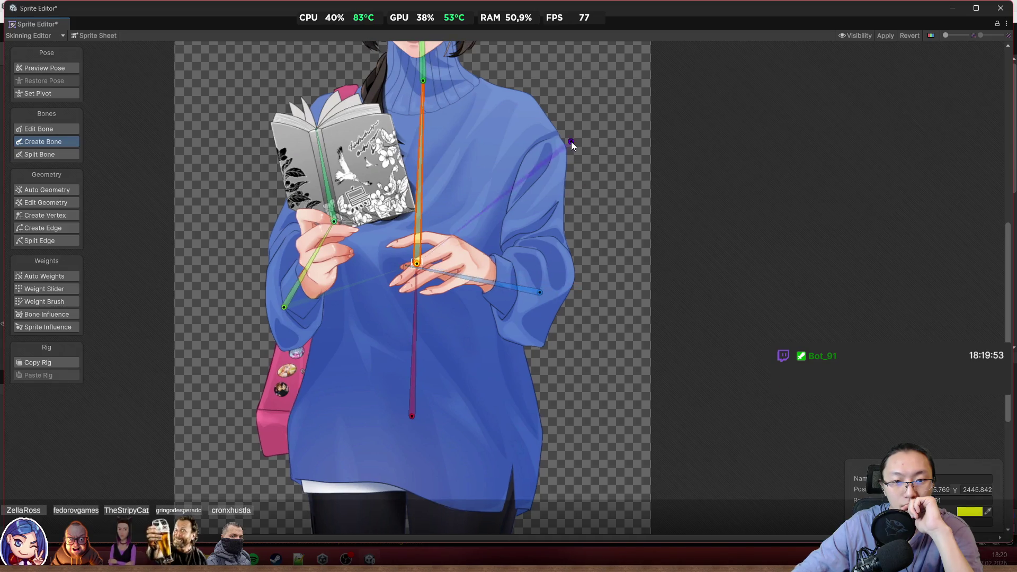
scroll(530, 212, "up", 5)
left_click(816, 417)
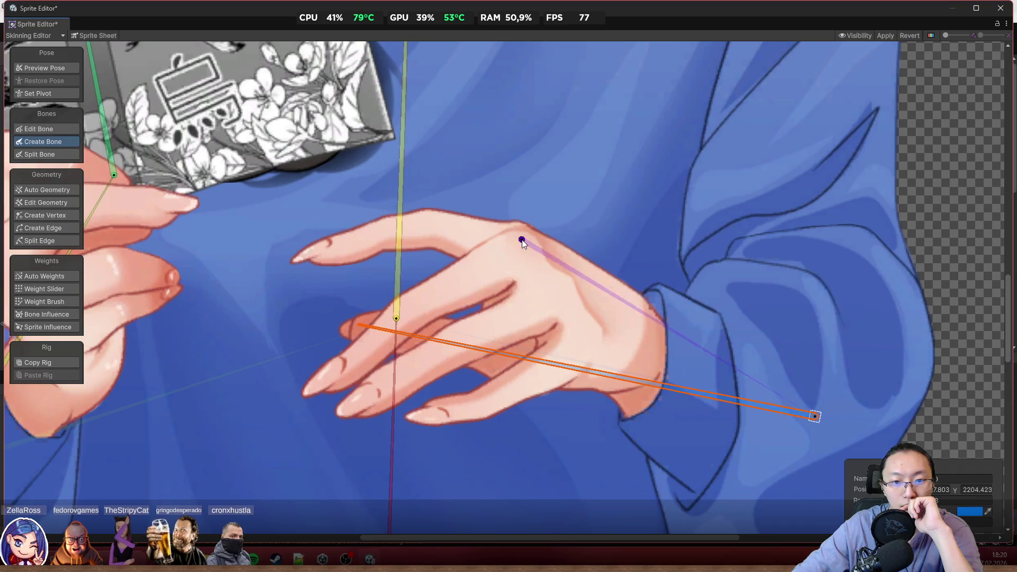